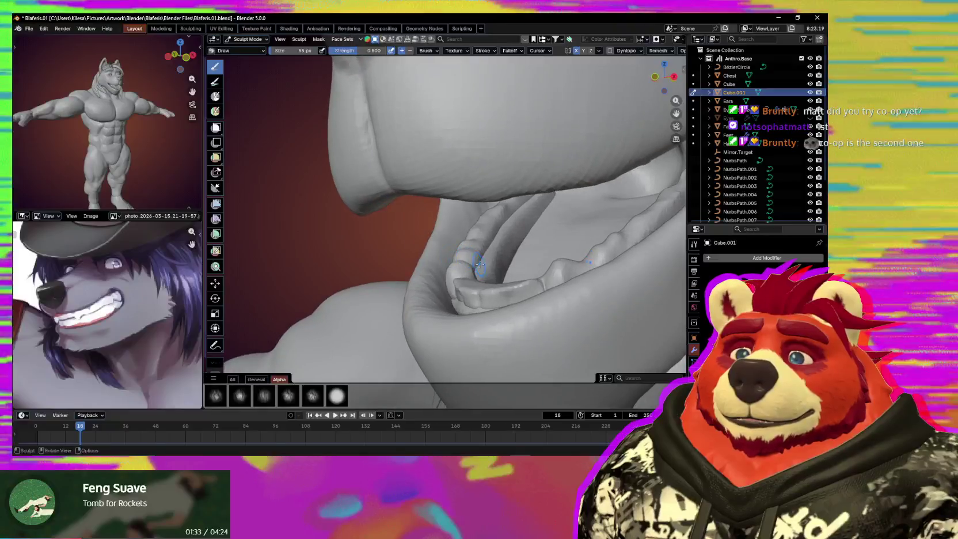
Step: Zoom in on the lower teeth row and switch to the Crease Sharp brush
middle_click_drag(458, 252, 486, 258)
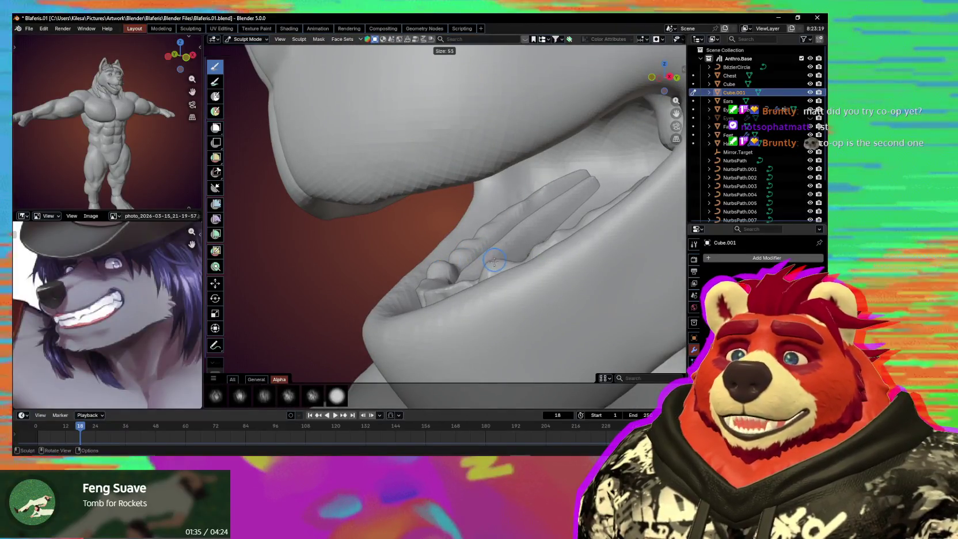
scroll(484, 258, "up", 1)
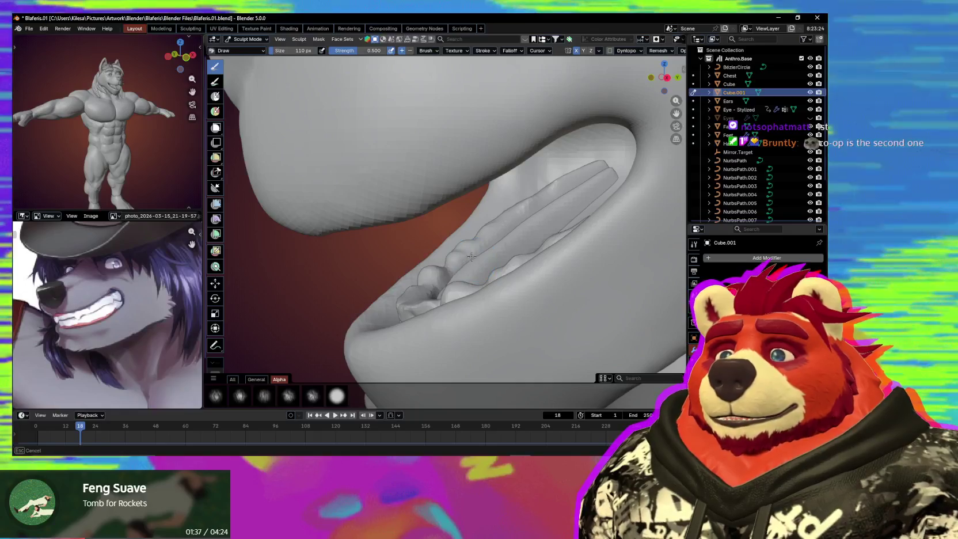
key("shift+c")
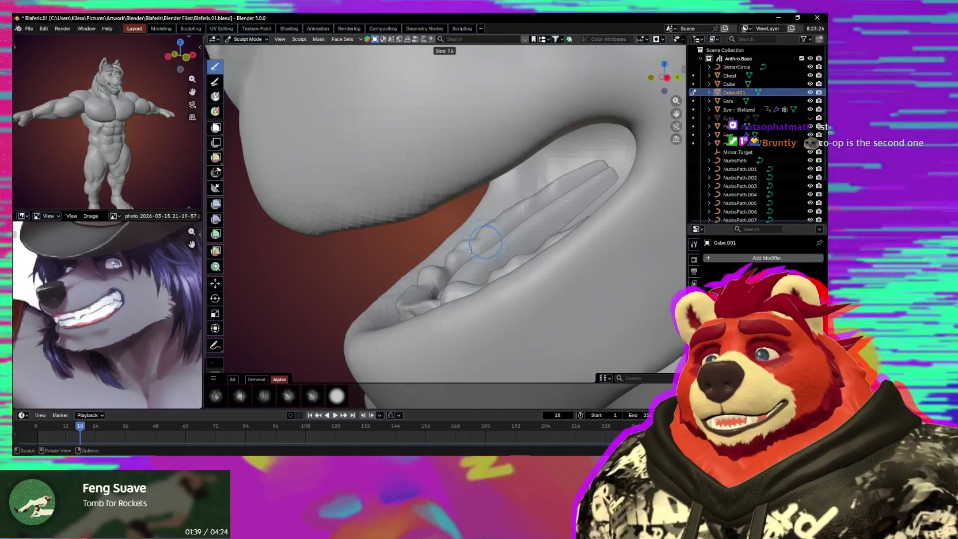
Step: Orbit around the mouth to inspect the teeth and gums from several angles
middle_click_drag(496, 250, 486, 240)
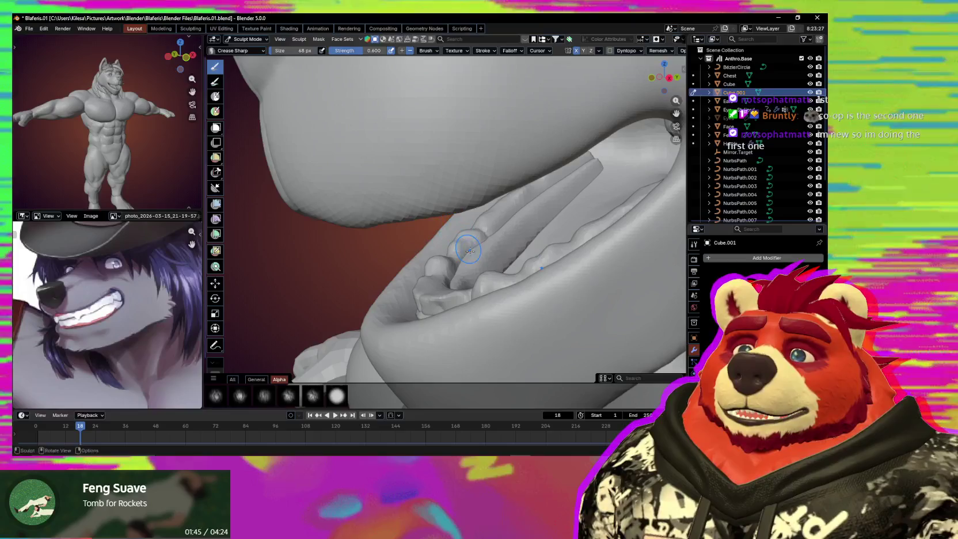
middle_click_drag(469, 250, 474, 224)
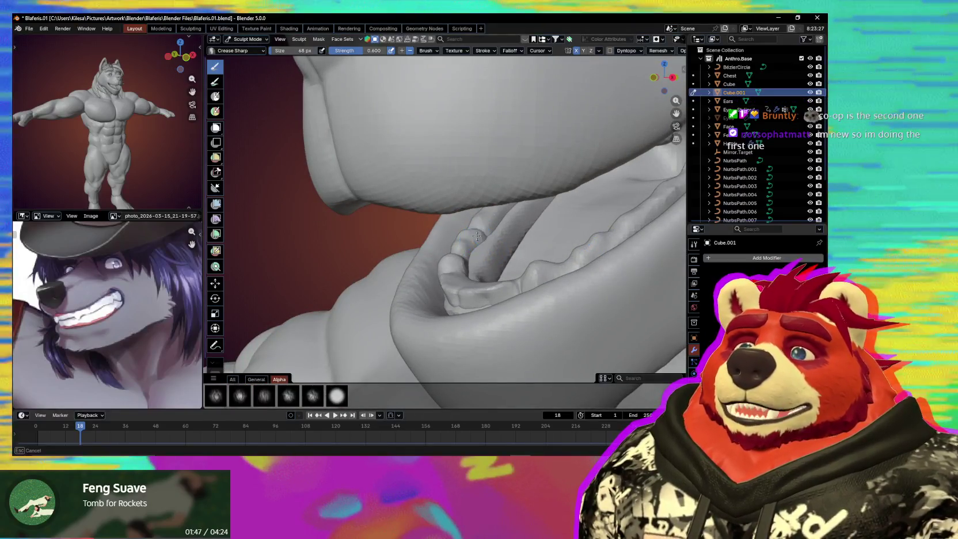
middle_click_drag(476, 236, 465, 267)
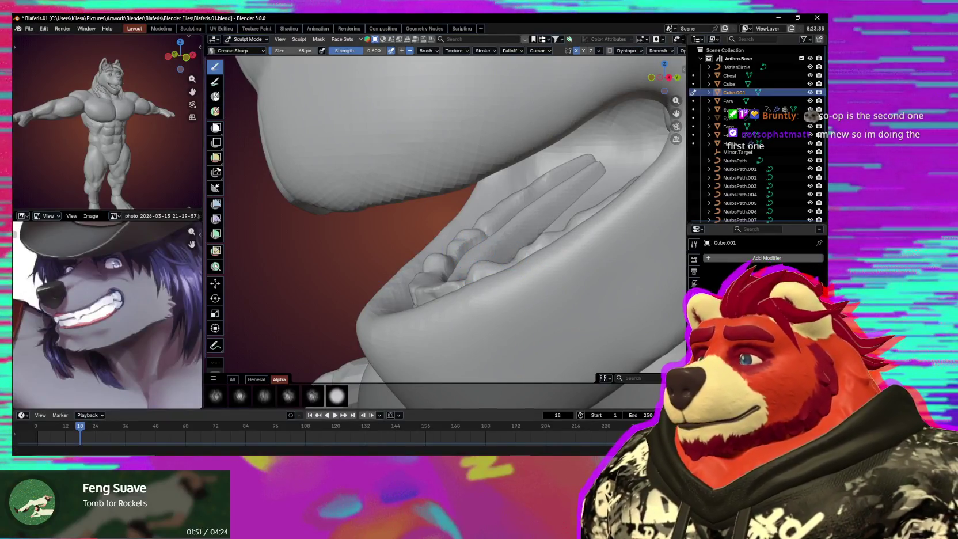
mouse_move(454, 247)
middle_mouse_down()
mouse_move(475, 253)
mouse_move(440, 252)
middle_mouse_up()
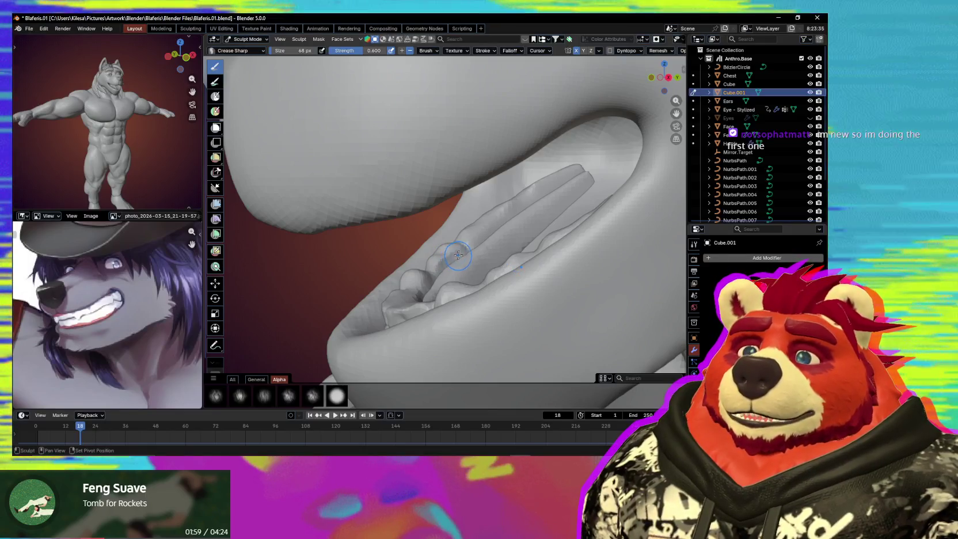
mouse_move(453, 259)
middle_mouse_down()
mouse_move(505, 219)
mouse_move(474, 257)
middle_mouse_up()
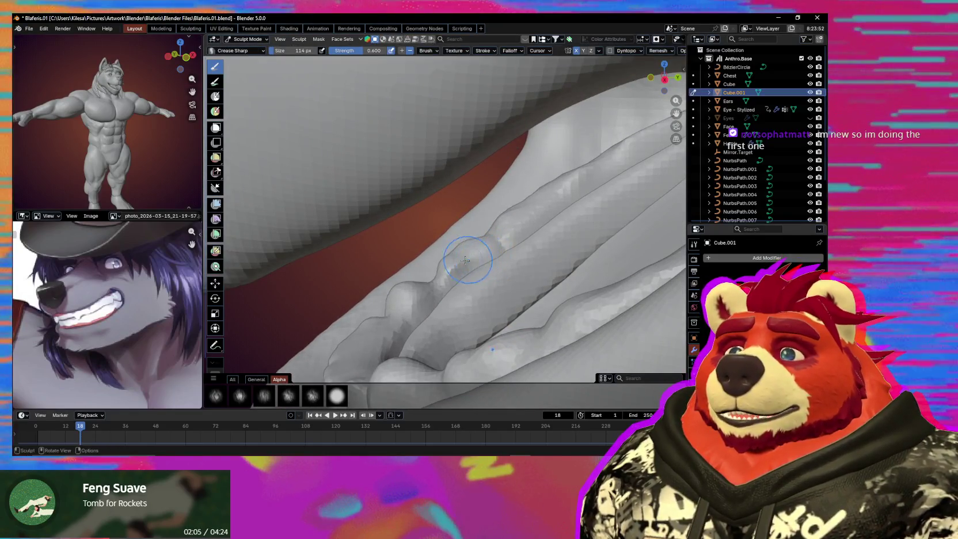
Step: Nudge the teeth surface with the Grab brush, enlarging it to 174 px
key("g")
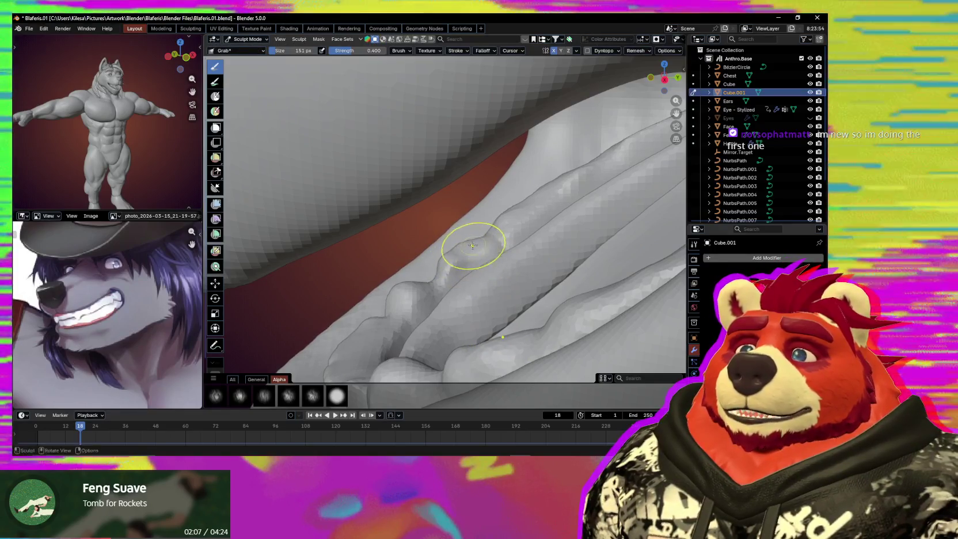
left_click_drag(473, 248, 478, 252)
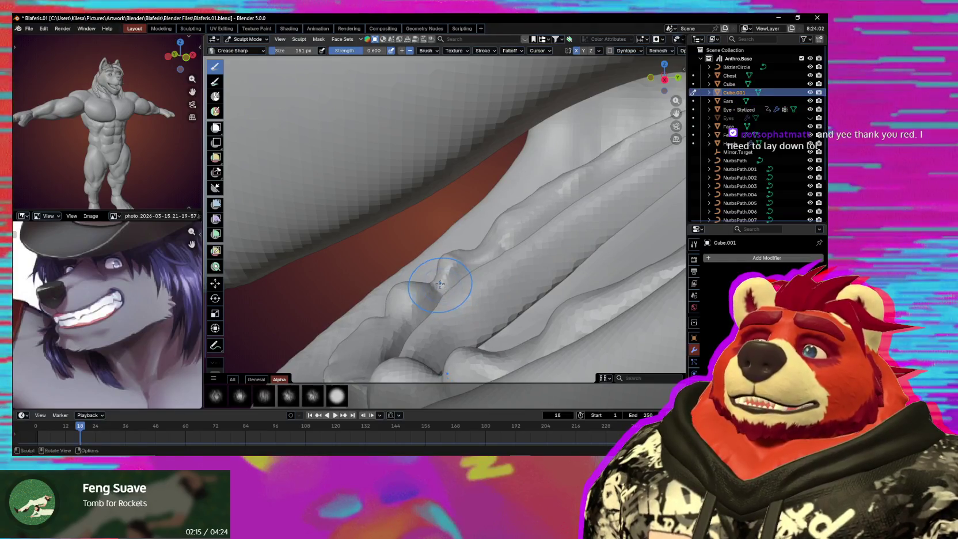
key("f")
left_click(453, 275)
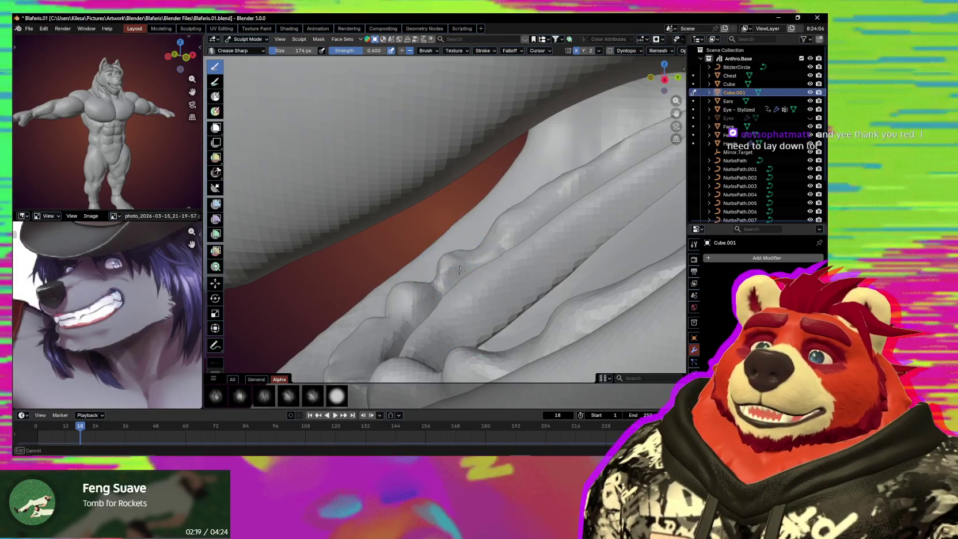
mouse_move(460, 270)
left_mouse_down()
mouse_move(460, 280)
mouse_move(447, 259)
left_mouse_up()
Step: Return to Grab at a reduced 125 px and keep fitting the front teeth
key("g")
middle_click_drag(447, 259, 502, 267)
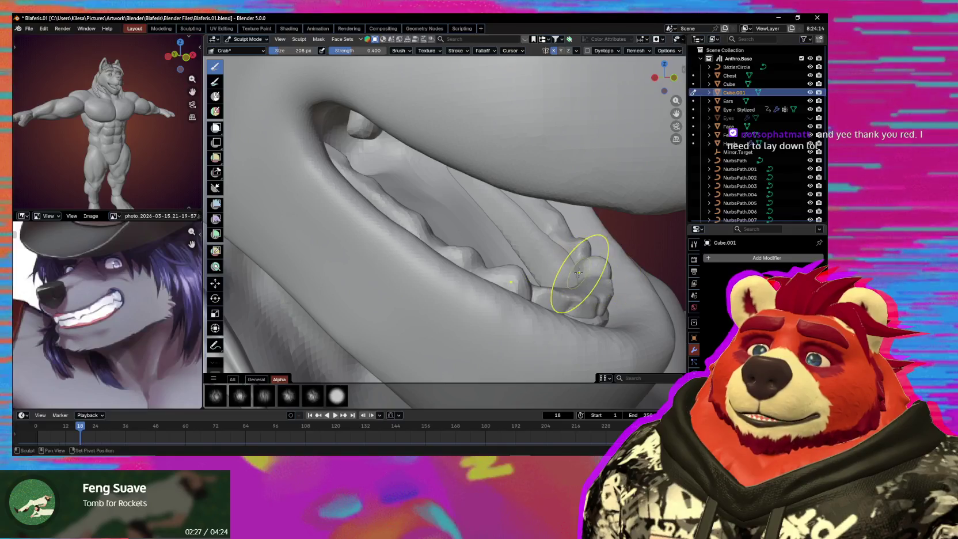
middle_click_drag(577, 271, 564, 262, "shift")
key("f")
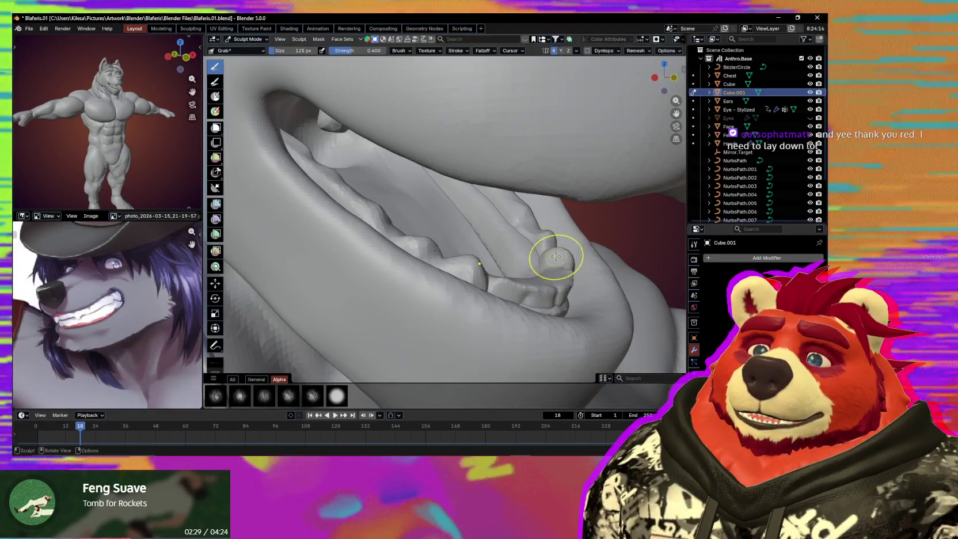
left_click_drag(552, 258, 551, 256)
left_click(551, 256)
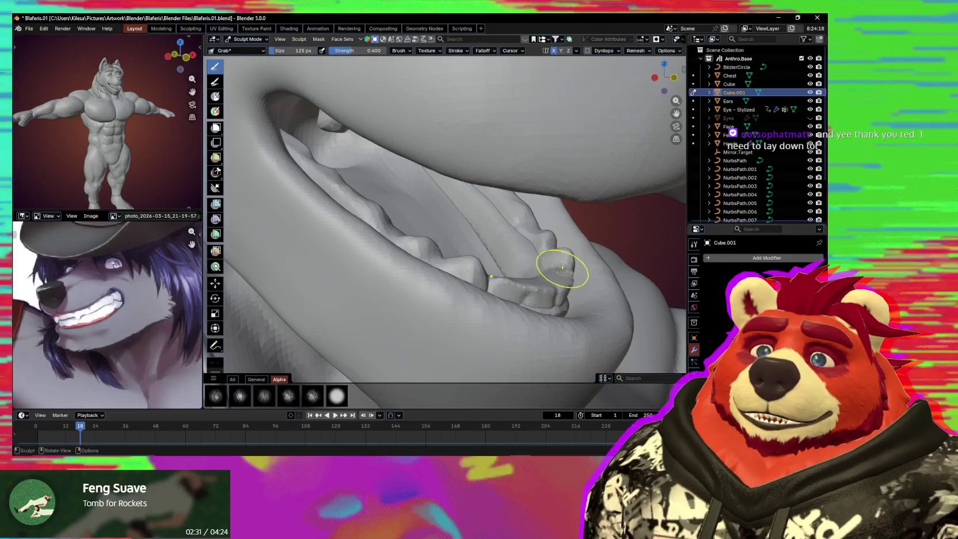
mouse_move(489, 296)
middle_mouse_down()
mouse_move(487, 270)
mouse_move(525, 248)
mouse_move(502, 272)
mouse_move(500, 251)
mouse_move(501, 277)
mouse_move(525, 260)
mouse_move(507, 259)
middle_mouse_up()
Step: On the Cube teeth object, pull the raised tooth into shape with a 220 px Grab brush
key("alt+q")
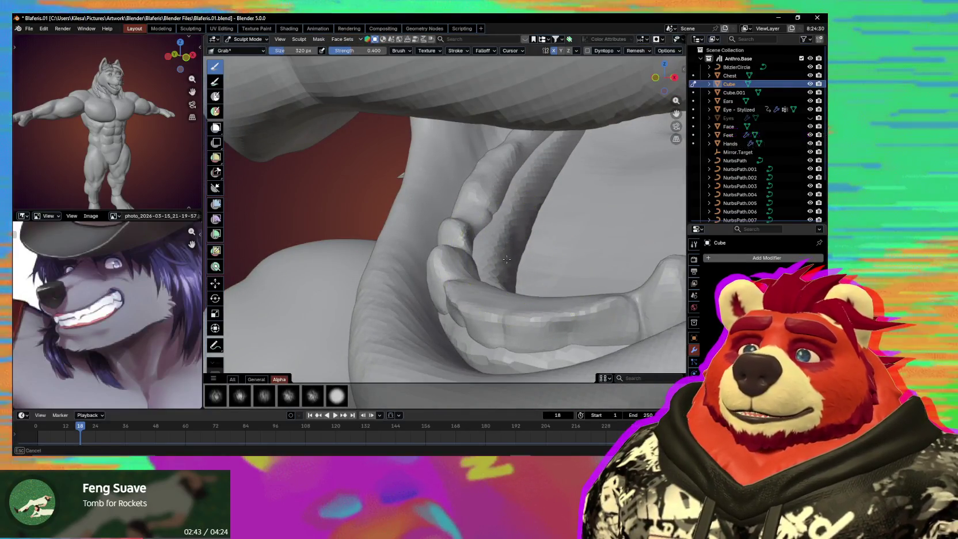
mouse_move(519, 214)
middle_mouse_down()
mouse_move(507, 245)
mouse_move(493, 251)
middle_mouse_up()
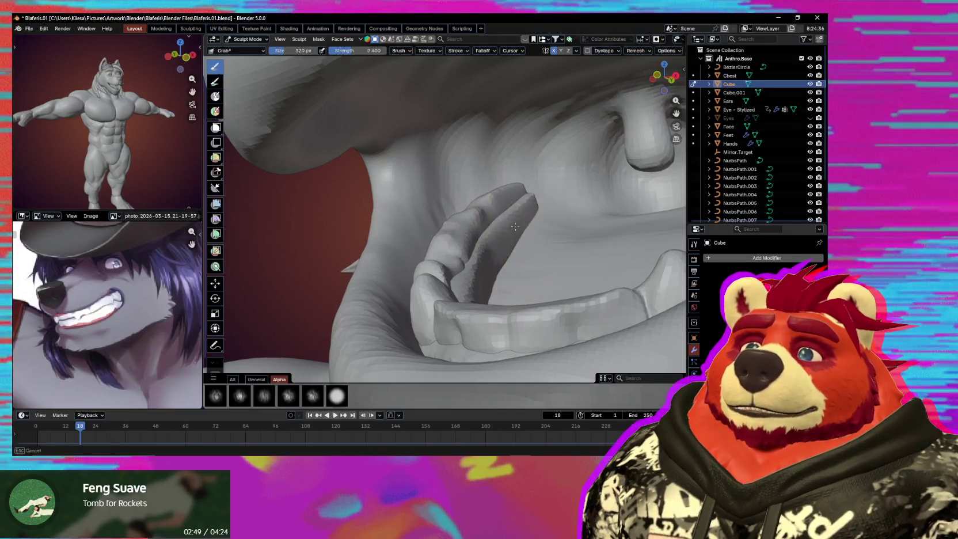
key("f")
left_click(471, 238)
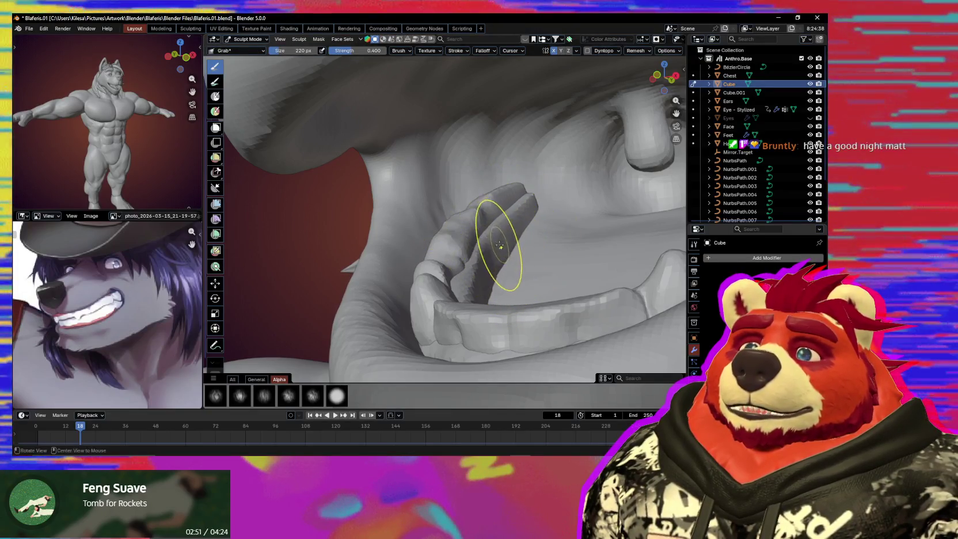
middle_click_drag(499, 246, 449, 256)
Step: Back on Cube.001, resize the Grab brush through 176 and 123 px to 162 px
key("alt+q")
scroll(478, 265, "up", 2)
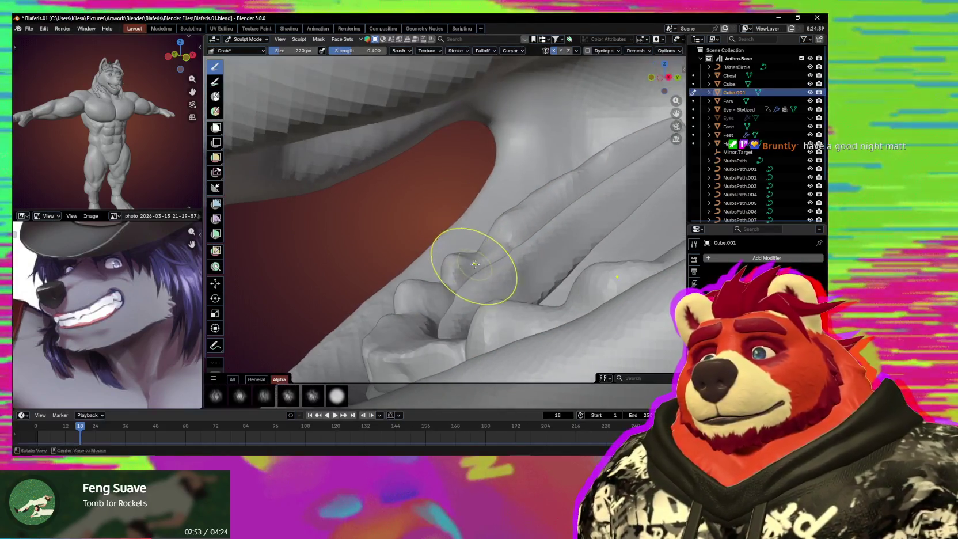
key("f")
left_click(476, 256)
key("f")
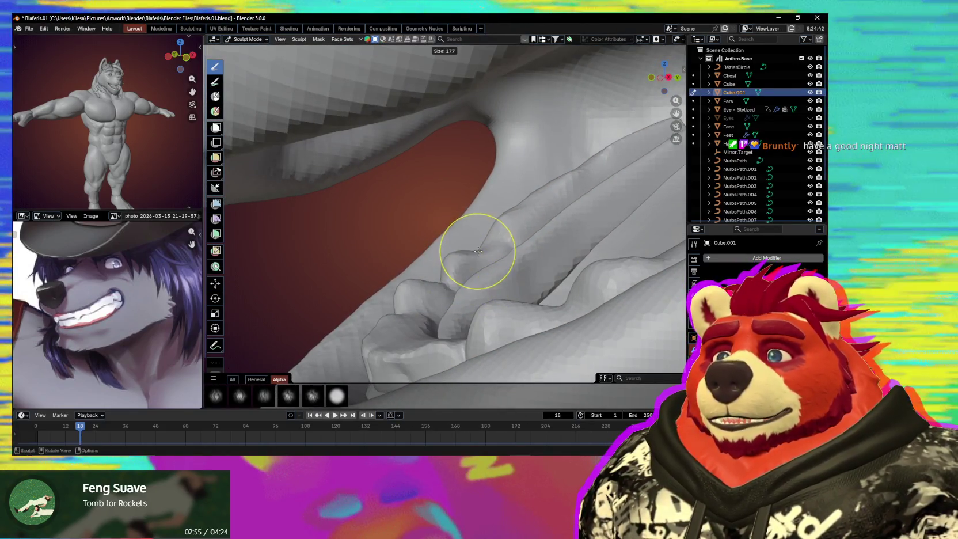
left_click(473, 252)
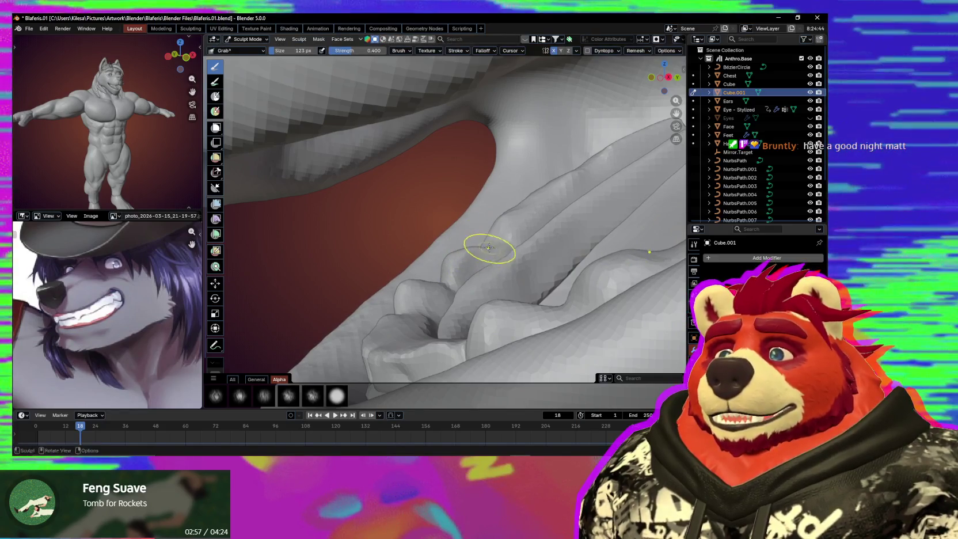
key("f")
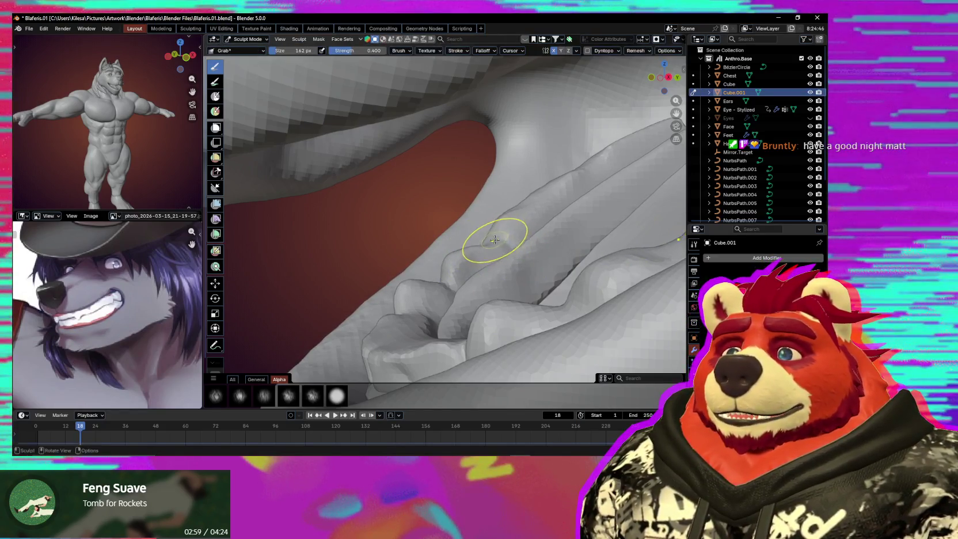
middle_click_drag(503, 236, 494, 235)
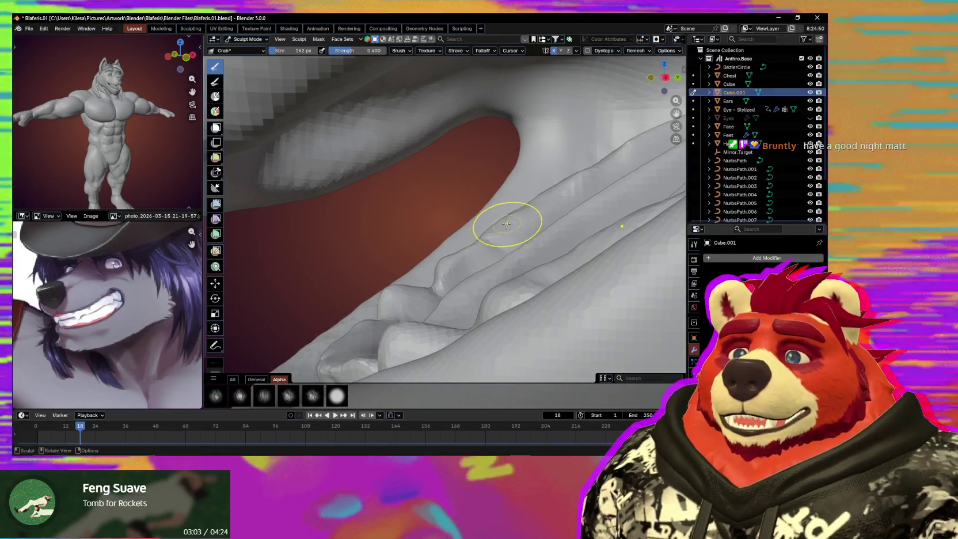
middle_click_drag(483, 239, 543, 241)
Step: Switch to the Draw brush and shrink it to 70 px
middle_click_drag(380, 237, 387, 246)
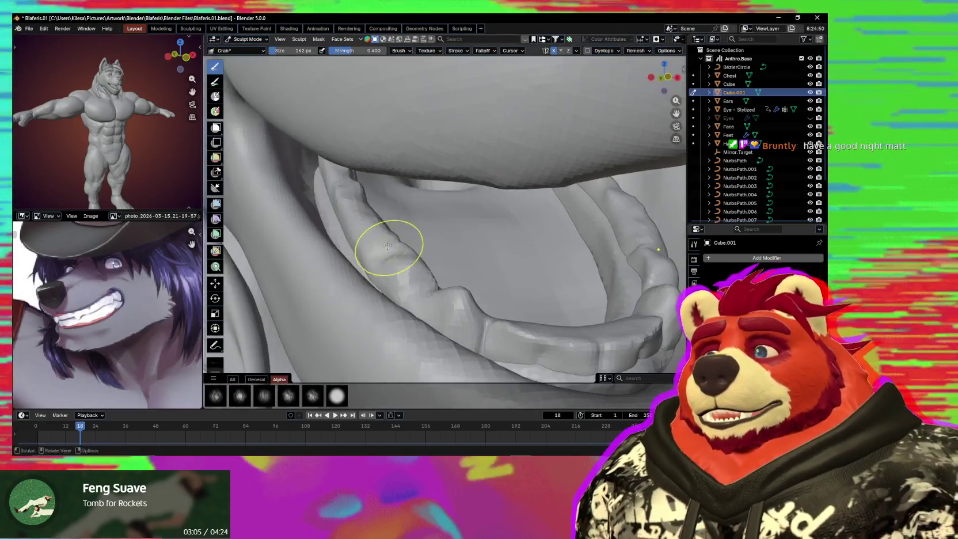
key("x")
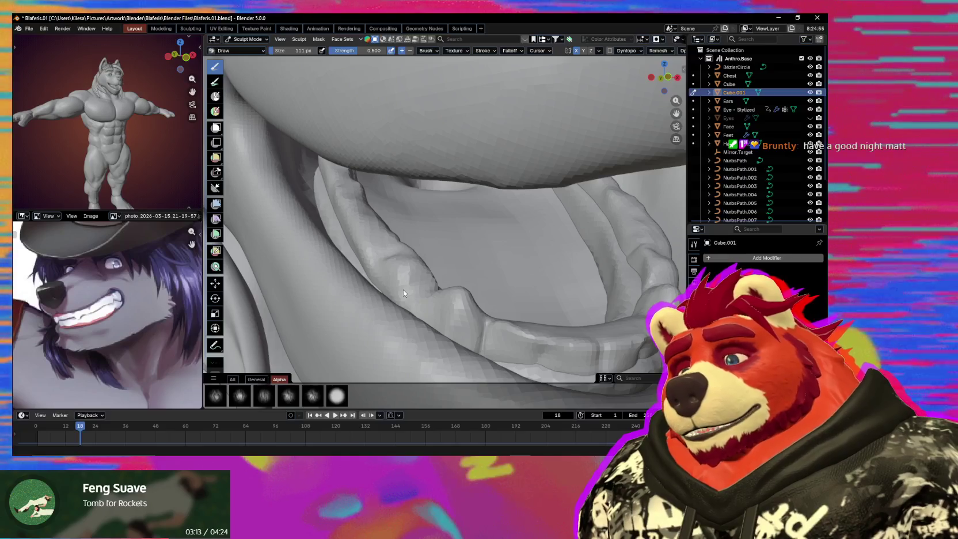
middle_click_drag(403, 290, 395, 252)
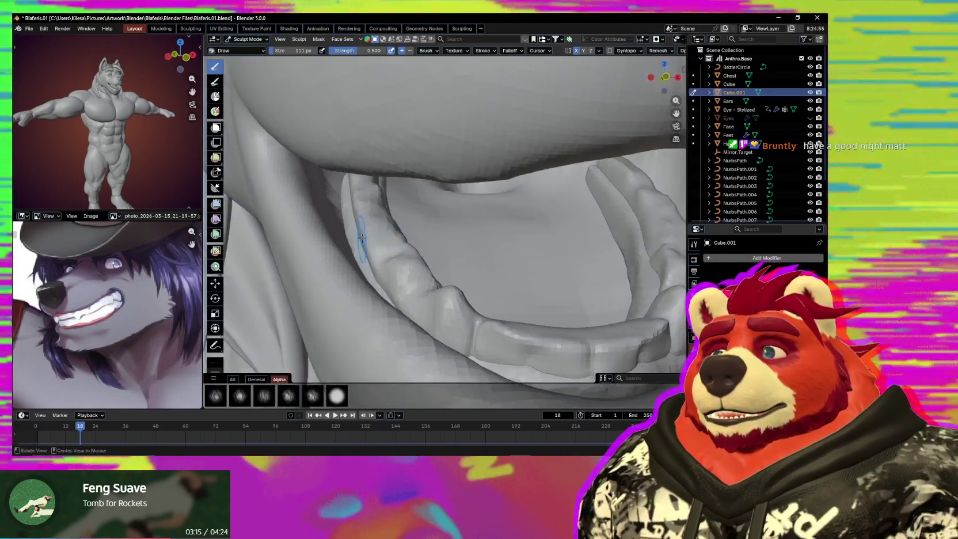
key("f")
left_click(346, 254)
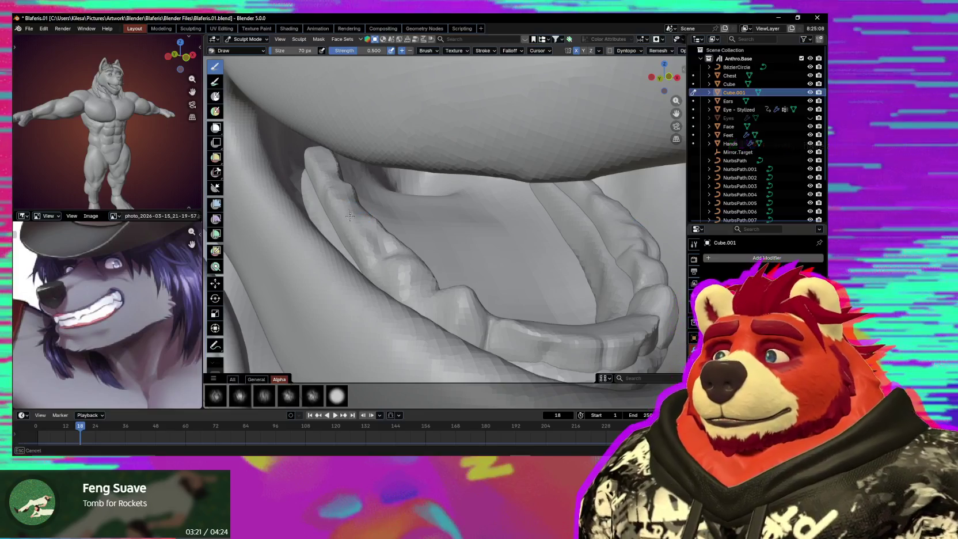
Step: Build up tooth bumps along the row, then select the Crease Sharp brush
mouse_move(364, 214)
middle_mouse_down()
mouse_move(338, 214)
mouse_move(382, 222)
middle_mouse_up()
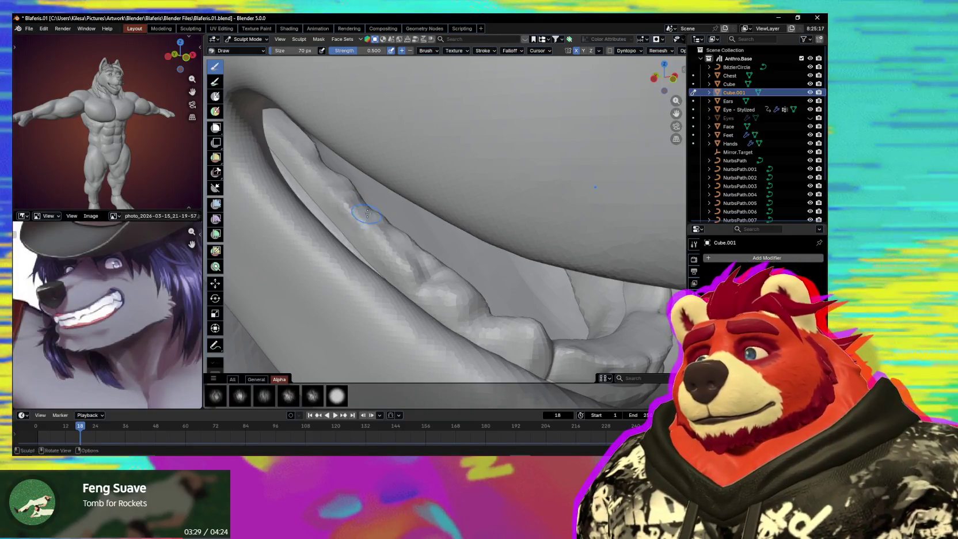
mouse_move(359, 208)
middle_mouse_down()
mouse_move(354, 191)
mouse_move(373, 207)
middle_mouse_up()
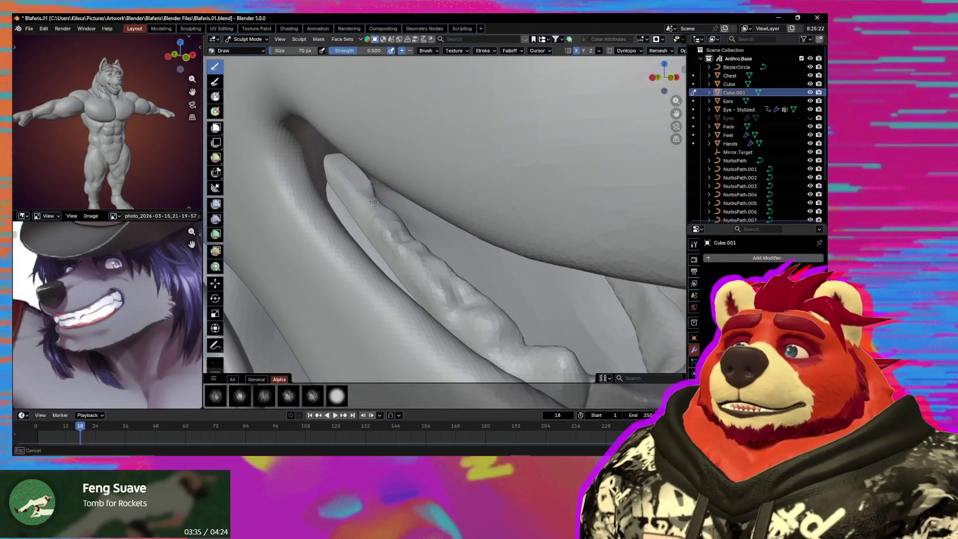
key("shift+c")
mouse_move(371, 196)
middle_mouse_down()
mouse_move(358, 217)
mouse_move(374, 188)
mouse_move(402, 228)
mouse_move(490, 192)
middle_mouse_up()
Step: Set the brush to 149 px and pull the tip of the Cube.001 teeth row into shape
key("f")
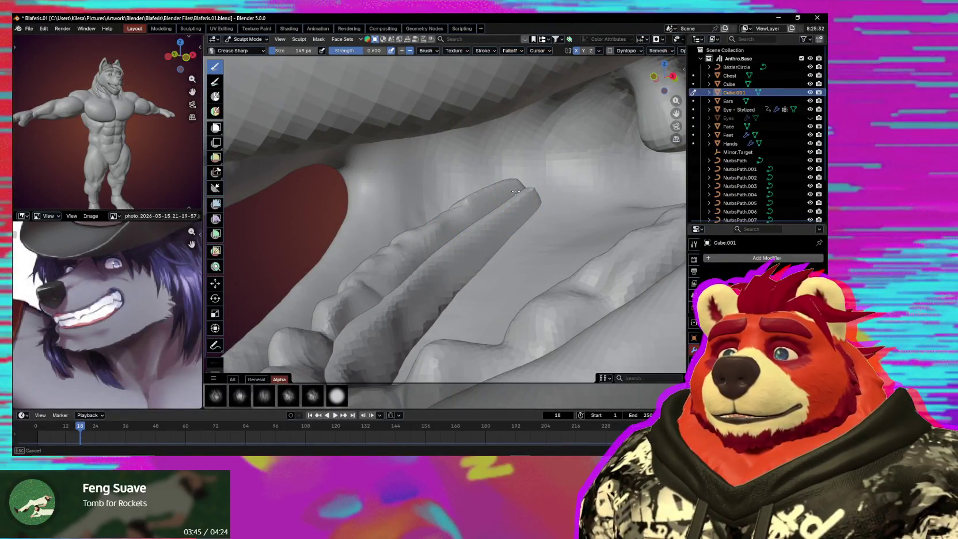
mouse_move(519, 181)
middle_mouse_down()
mouse_move(540, 174)
mouse_move(513, 203)
mouse_move(503, 193)
middle_mouse_up()
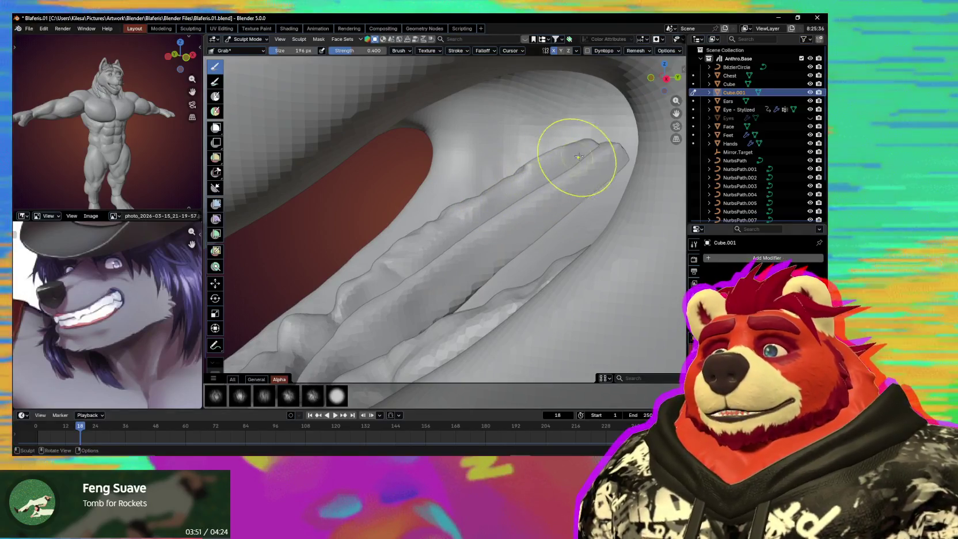
mouse_move(577, 151)
middle_mouse_down()
mouse_move(406, 208)
mouse_move(342, 194)
mouse_move(364, 198)
mouse_move(350, 185)
middle_mouse_up()
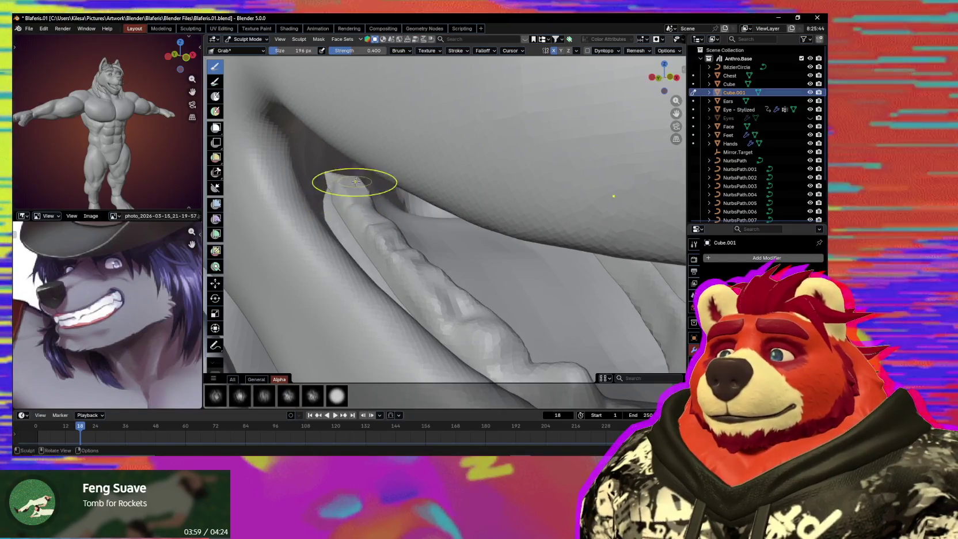
scroll(346, 187, "up", 3)
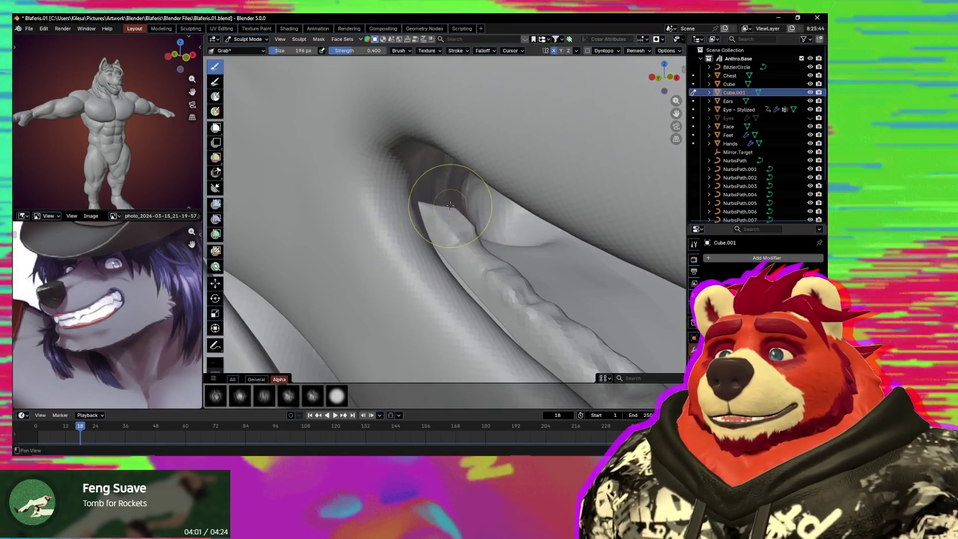
mouse_move(433, 192)
middle_mouse_down("shift")
mouse_move(363, 177)
mouse_move(486, 243)
mouse_move(492, 257)
mouse_move(537, 229)
mouse_move(535, 203)
mouse_move(582, 167)
middle_mouse_up("shift")
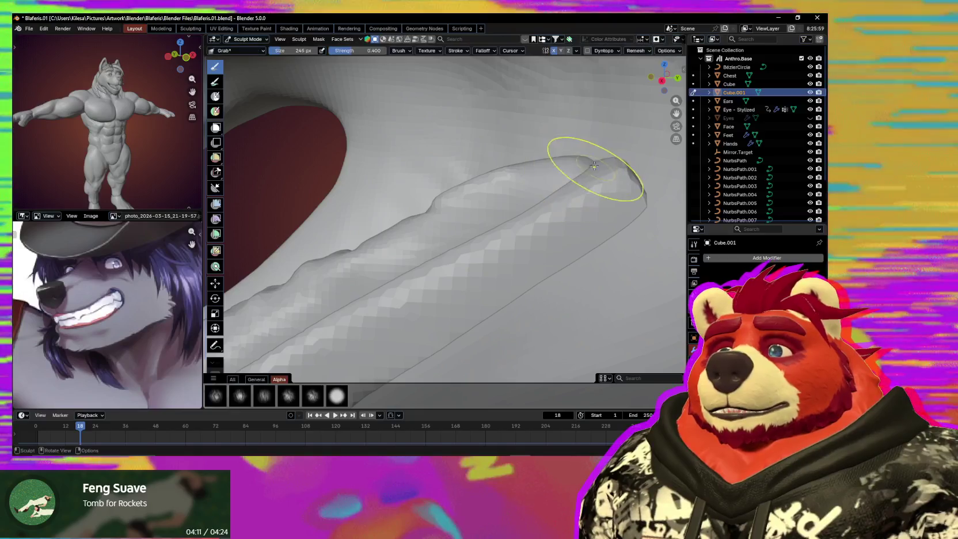
left_click_drag(594, 165, 564, 178)
mouse_move(564, 179)
middle_mouse_down("shift")
mouse_move(590, 186)
mouse_move(570, 193)
middle_mouse_up("shift")
Step: On Cube, round off the end of the teeth row with a 362 px Grab brush
key("alt+q")
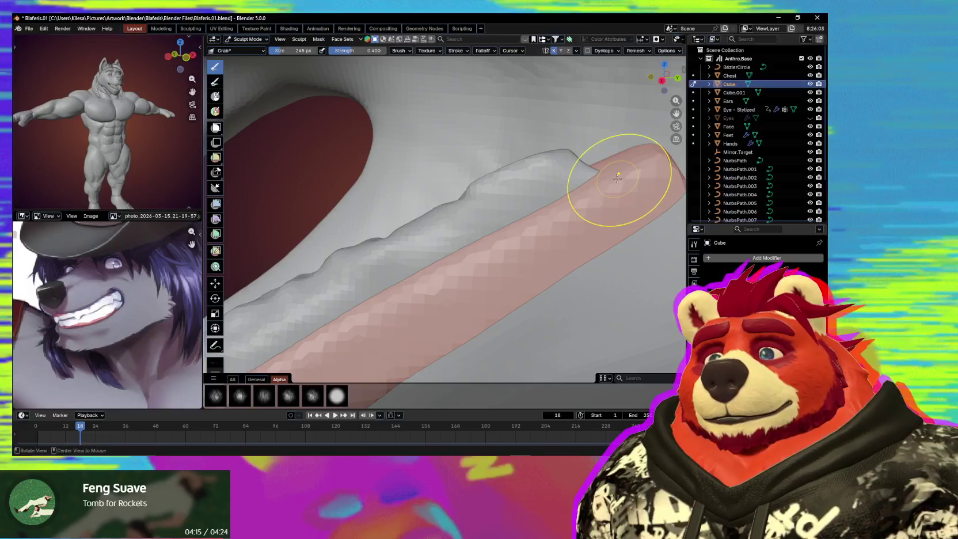
mouse_move(618, 160)
middle_mouse_down("shift")
mouse_move(566, 184)
mouse_move(488, 167)
middle_mouse_up("shift")
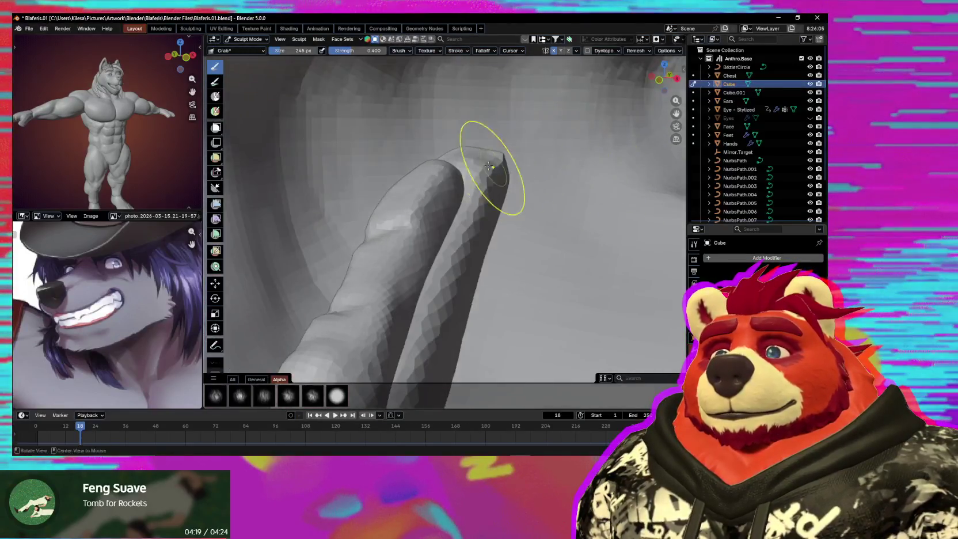
key("f")
left_click(517, 163)
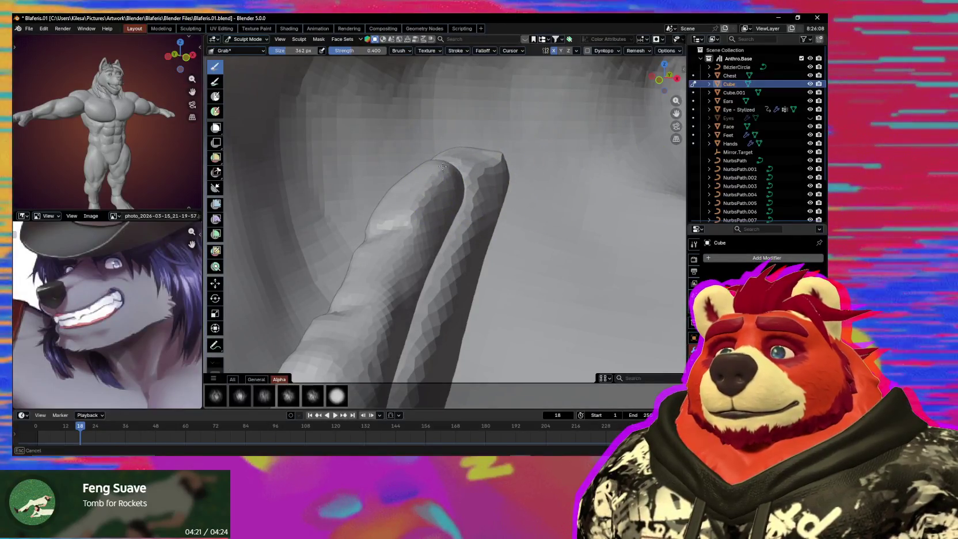
left_click_drag(442, 167, 512, 168)
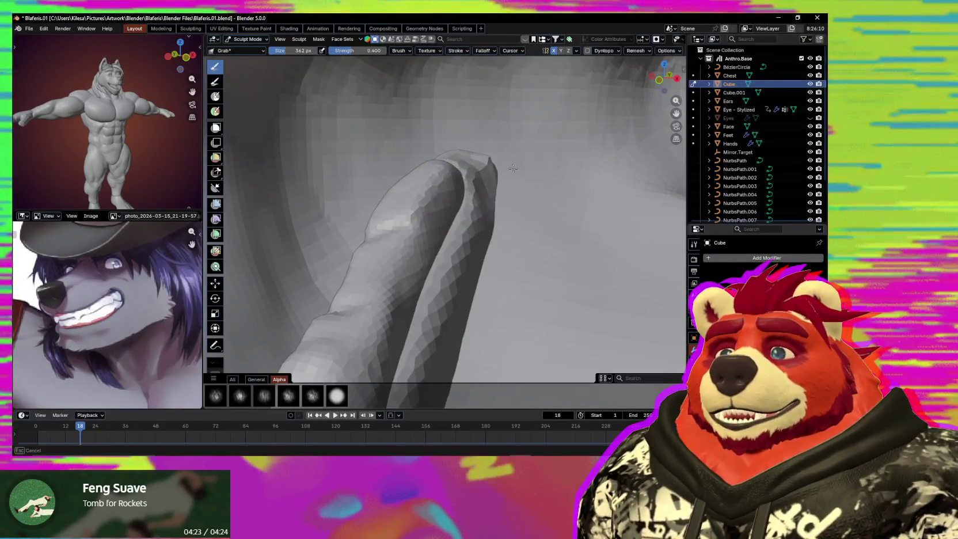
mouse_move(496, 199)
middle_mouse_down()
mouse_move(492, 188)
mouse_move(552, 177)
middle_mouse_up()
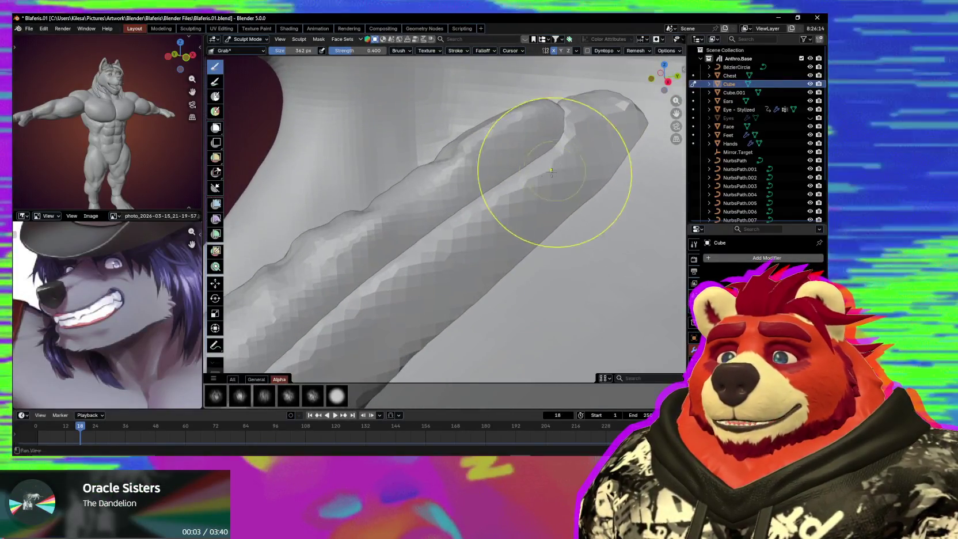
Step: Back on Cube.001, sharpen the row's edge with Crease Sharp at about 104 px
key("alt+q")
key("shift+c")
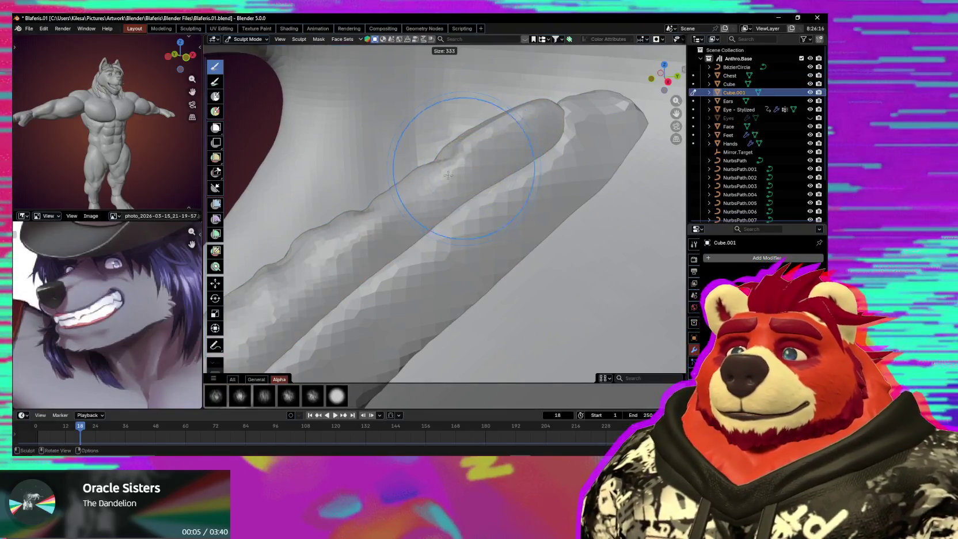
key("f")
left_click(428, 177)
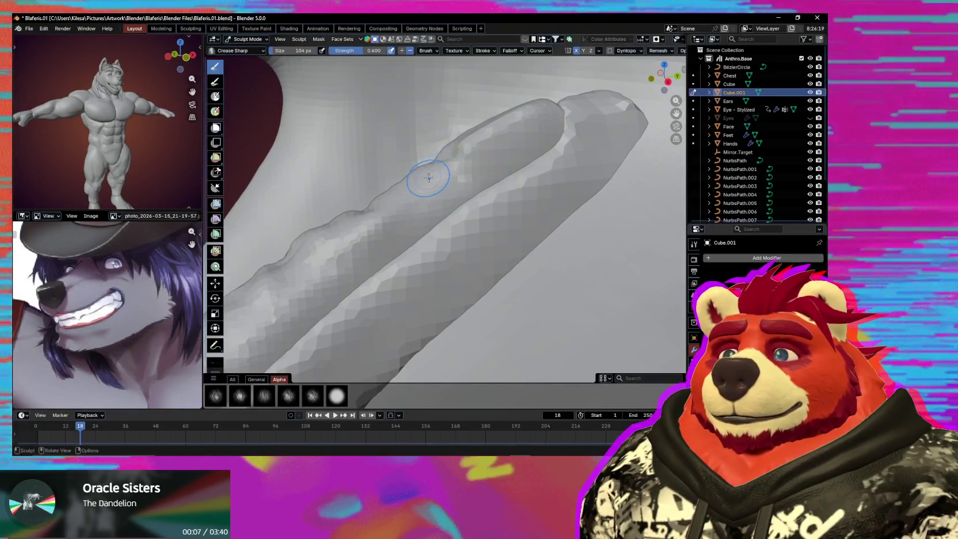
scroll(483, 196, "up", 2)
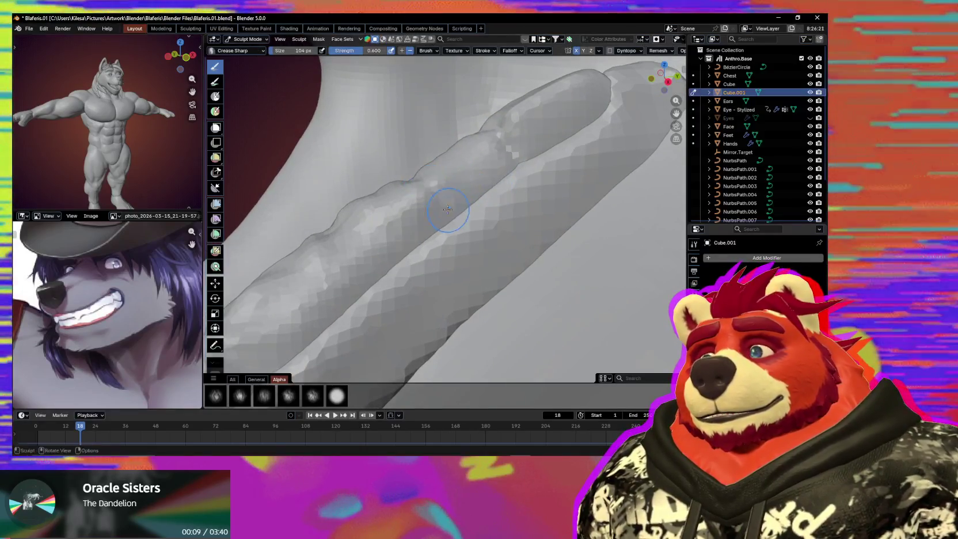
scroll(494, 190, "up", 2)
left_click_drag(494, 190, 413, 201, "shift")
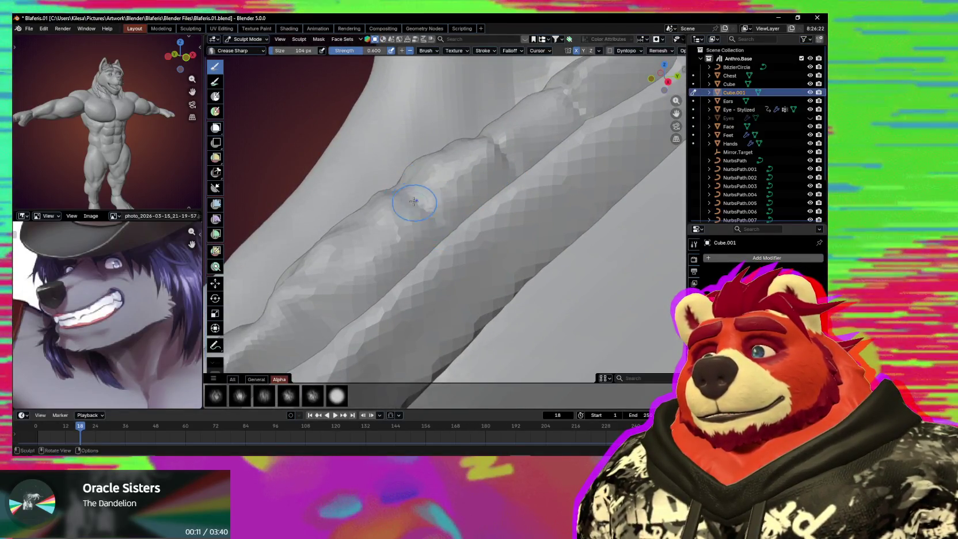
Step: Reduce the brush to 87 px and carve a groove between two teeth
mouse_move(454, 231)
middle_mouse_down("shift")
mouse_move(481, 183)
mouse_move(518, 214)
middle_mouse_up("shift")
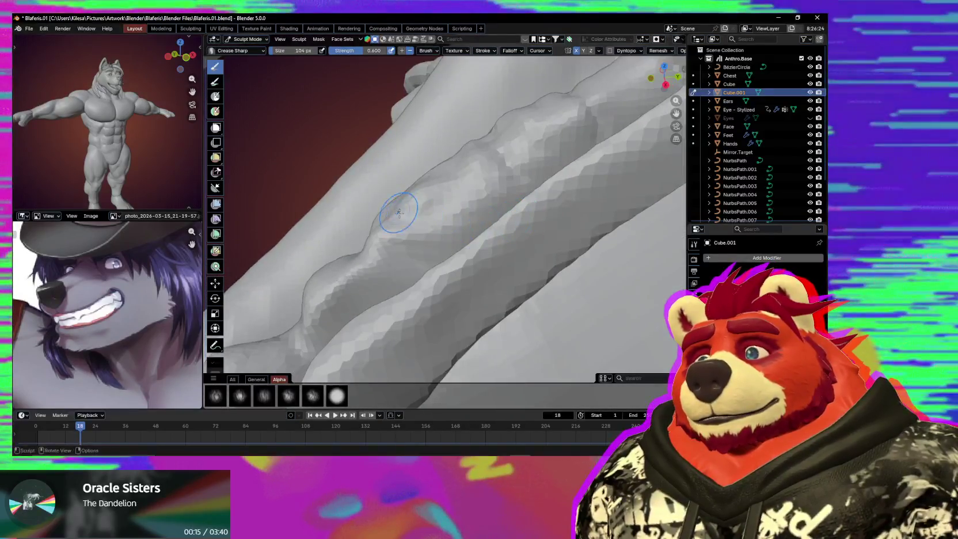
mouse_move(426, 247)
middle_mouse_down()
mouse_move(438, 203)
mouse_move(473, 217)
mouse_move(469, 229)
mouse_move(416, 186)
middle_mouse_up()
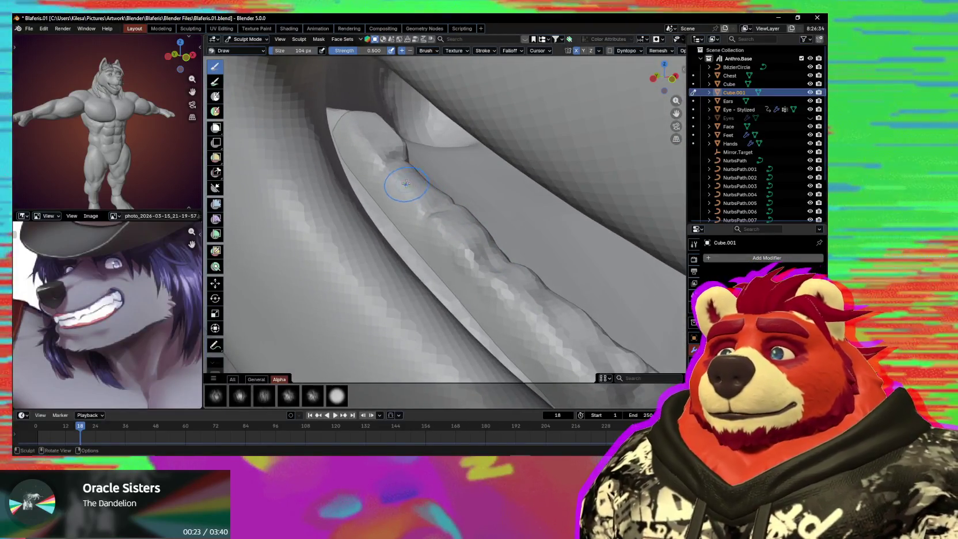
key("f")
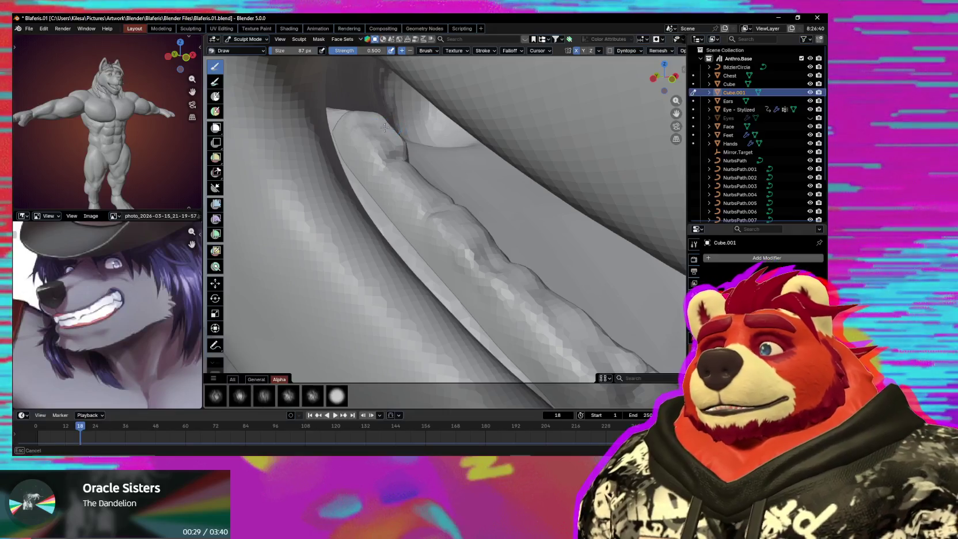
middle_click_drag(403, 168, 441, 184)
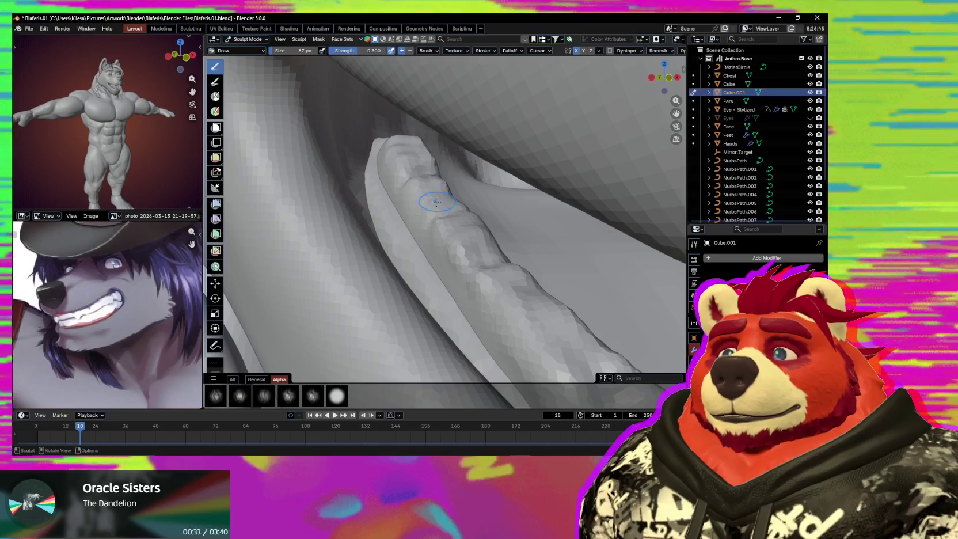
left_click_drag(435, 202, 427, 209)
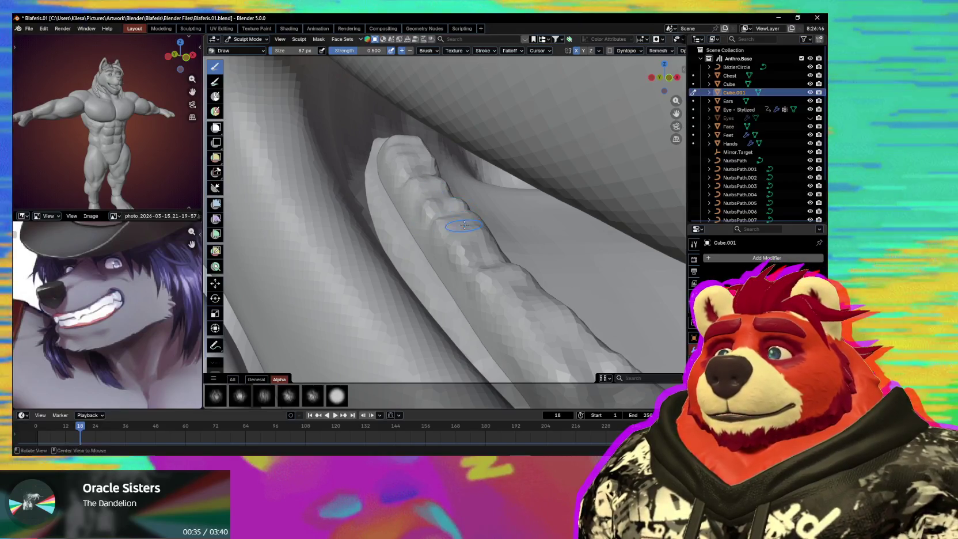
Step: Pull the end of the Cube.001 row into place with the Grab brush
mouse_move(464, 225)
middle_mouse_down()
mouse_move(474, 231)
mouse_move(379, 150)
middle_mouse_up()
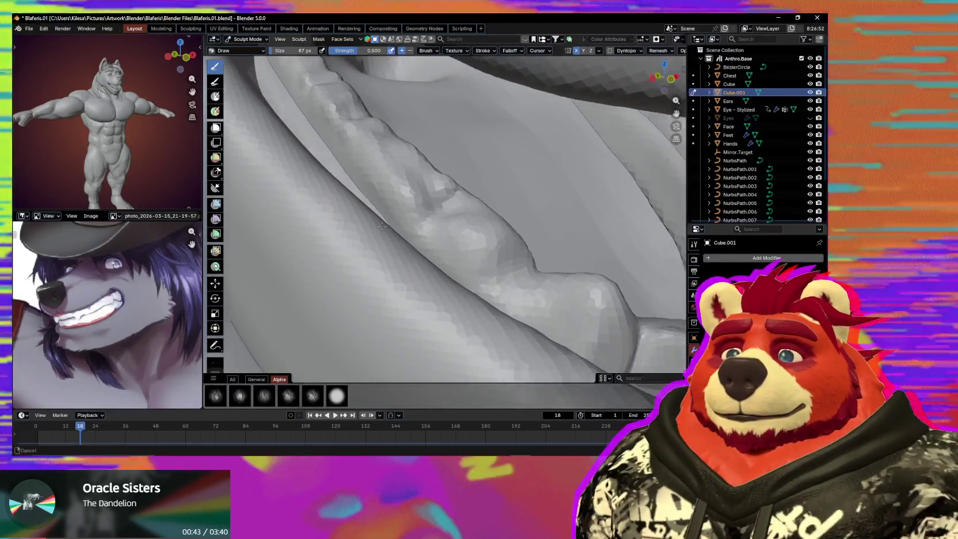
middle_click_drag(447, 296, 471, 267, "shift")
middle_click_drag(369, 146, 378, 165, "shift")
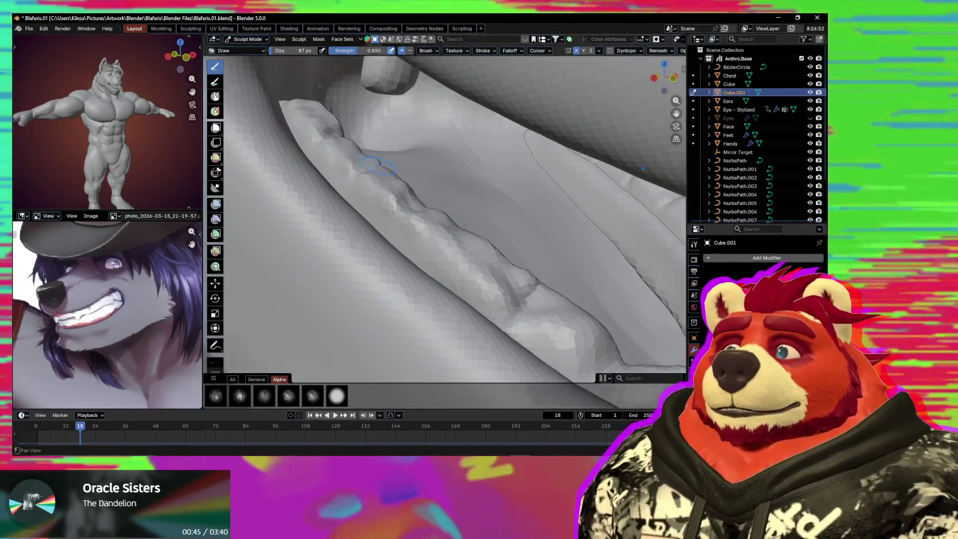
key("g")
middle_click_drag(329, 134, 340, 126)
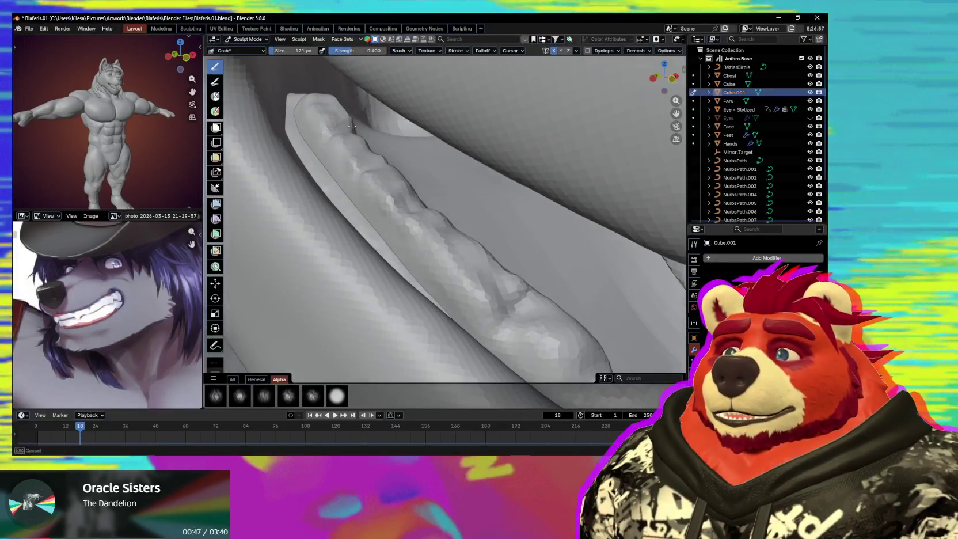
Step: Refine tooth separations with Crease Sharp and Draw strokes
key("shift+c")
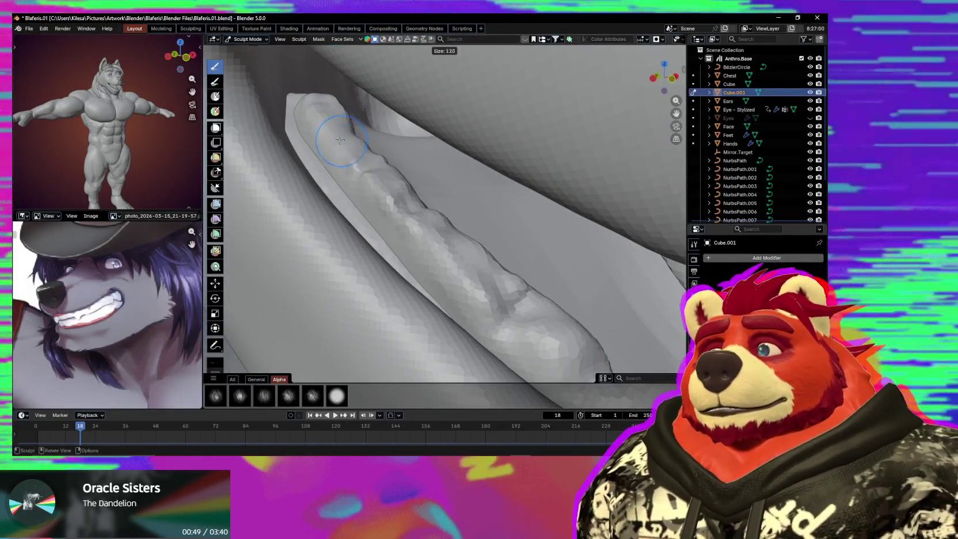
mouse_move(414, 236)
middle_mouse_down()
mouse_move(481, 275)
mouse_move(434, 241)
middle_mouse_up()
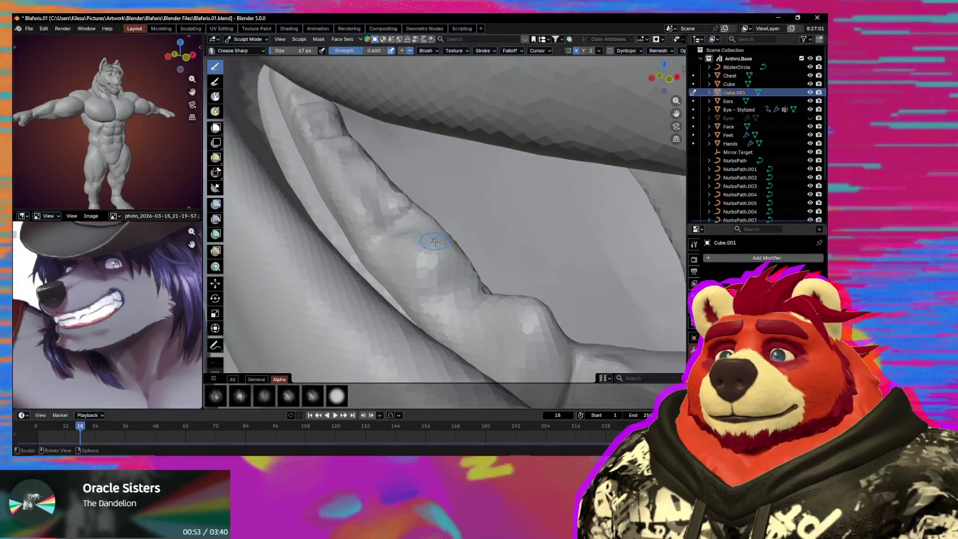
key("v")
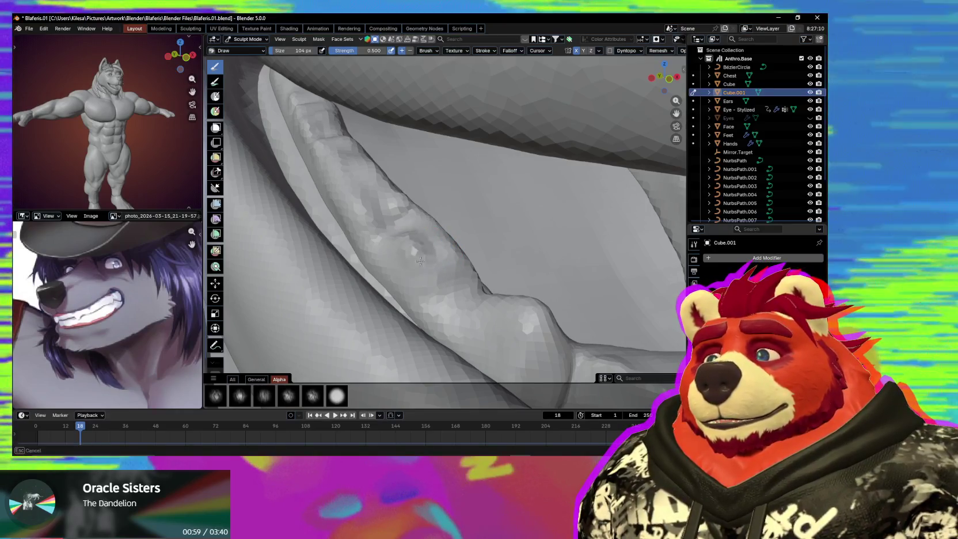
middle_click_drag(449, 244, 403, 222)
Step: Return to Grab and resize it through 265 and 348 px down to 239 px
key("g")
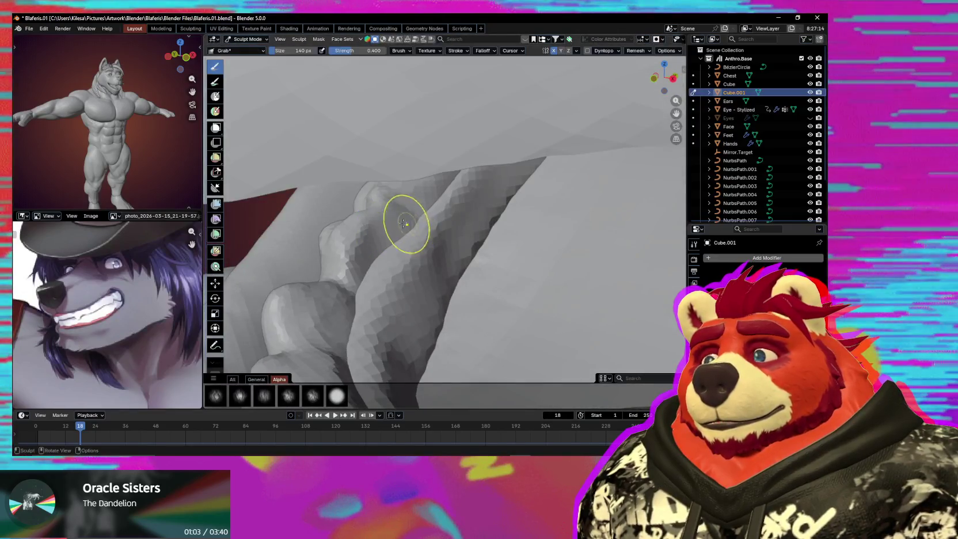
middle_click_drag(360, 267, 492, 278)
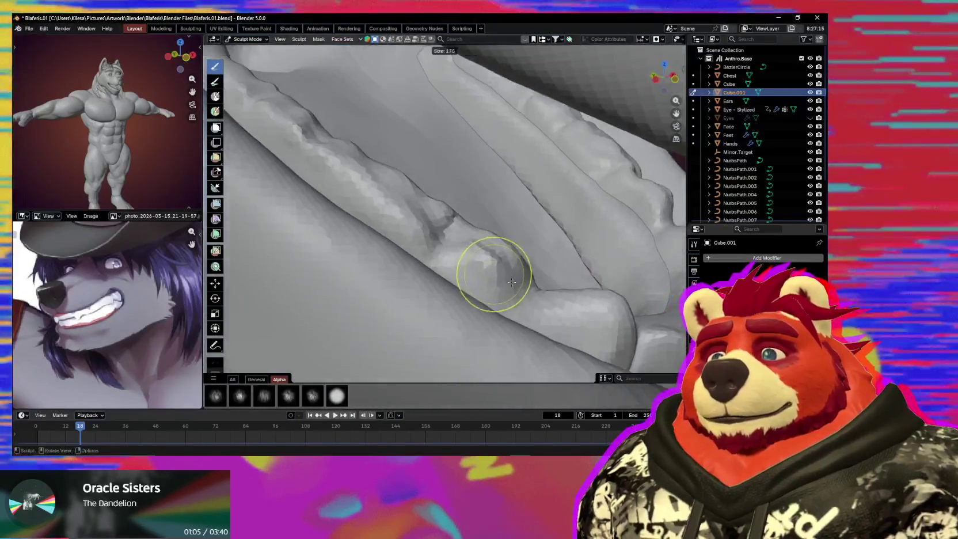
key("f")
left_click(516, 270)
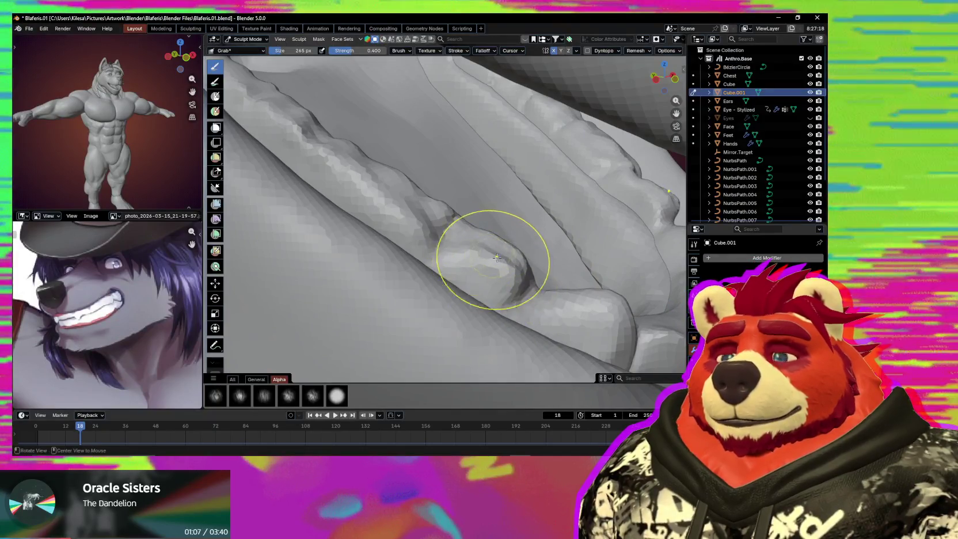
middle_click_drag(492, 247, 506, 225)
key("f")
left_click(508, 221)
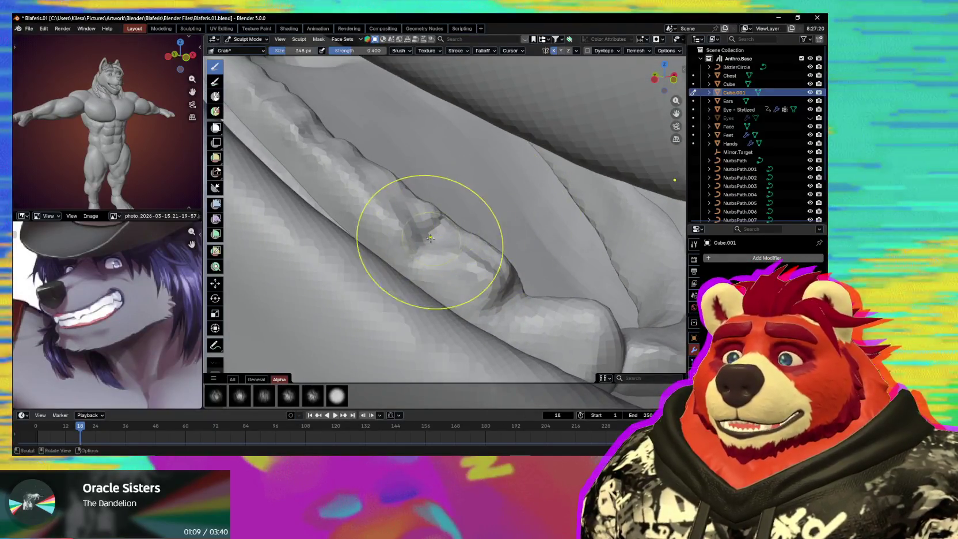
mouse_move(431, 238)
middle_mouse_down()
mouse_move(425, 218)
mouse_move(390, 211)
mouse_move(406, 192)
middle_mouse_up()
key("bracketleft")
key("bracketleft")
key("bracketleft")
Step: Sculpt along the outer gum of the teeth row with a 153 px brush
left_click_drag(406, 212, 408, 213)
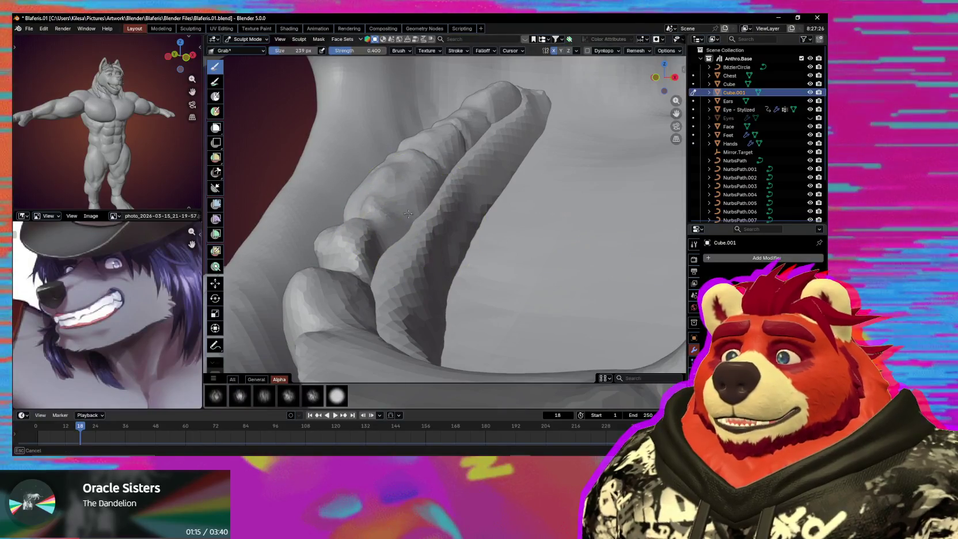
mouse_move(406, 218)
middle_mouse_down()
mouse_move(423, 213)
mouse_move(424, 249)
mouse_move(481, 197)
mouse_move(423, 221)
mouse_move(498, 198)
middle_mouse_up()
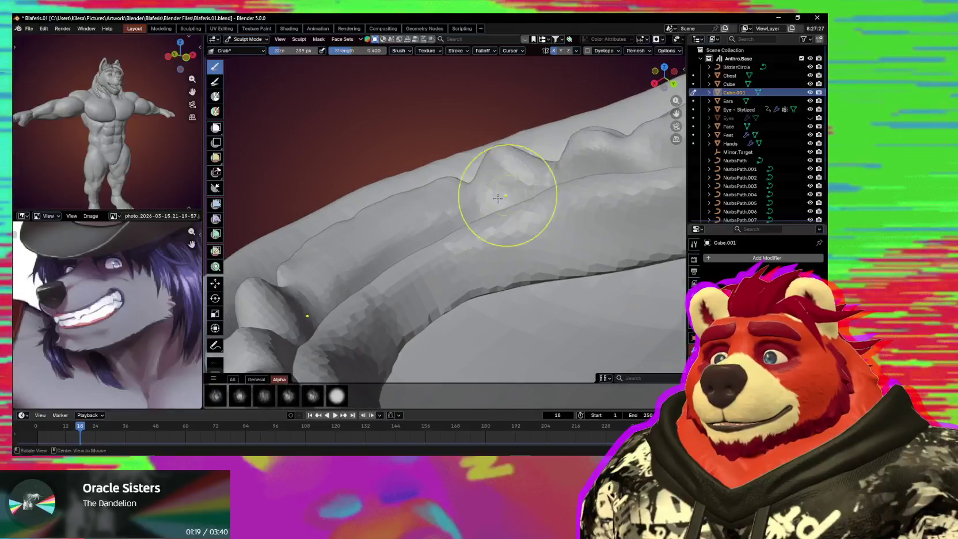
left_click(422, 234)
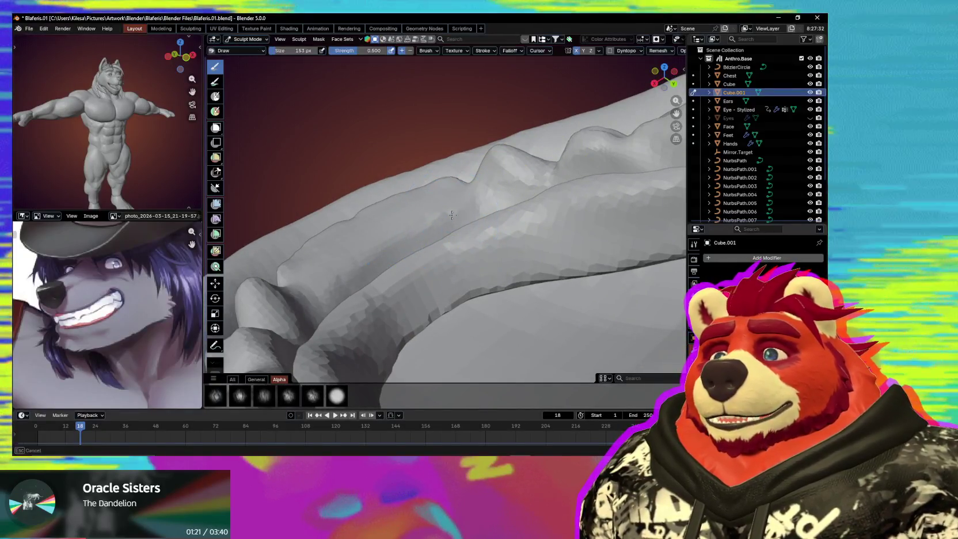
left_click_drag(470, 214, 464, 211)
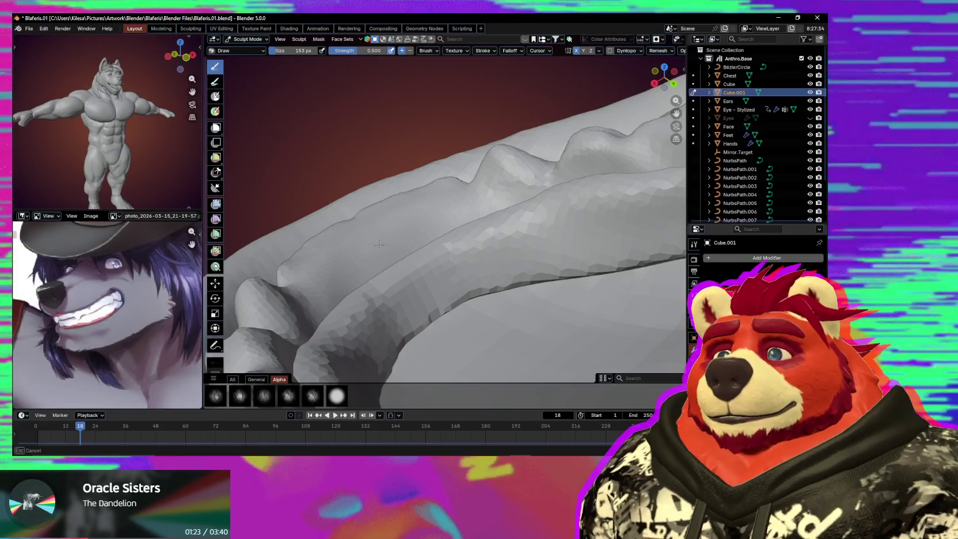
middle_click_drag(457, 216, 559, 189)
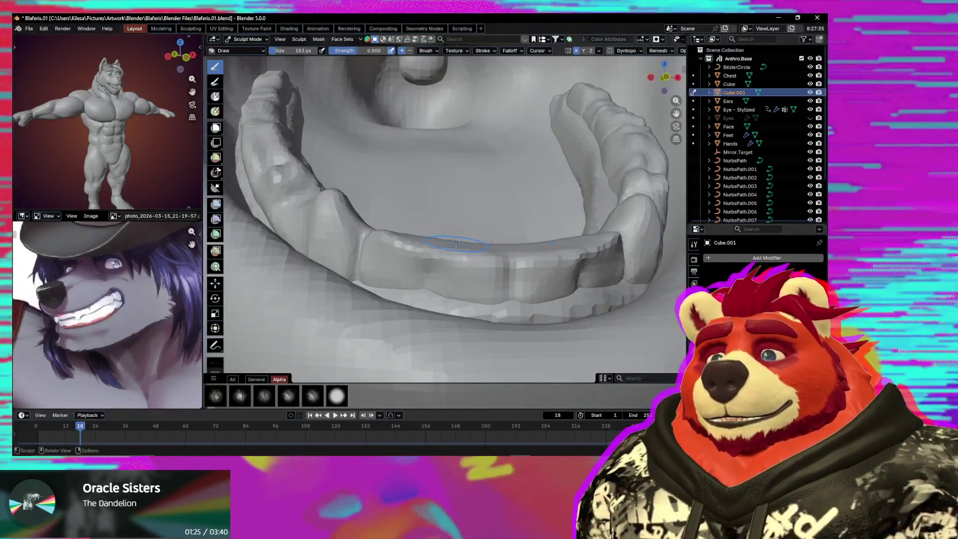
middle_click_drag(456, 243, 421, 227)
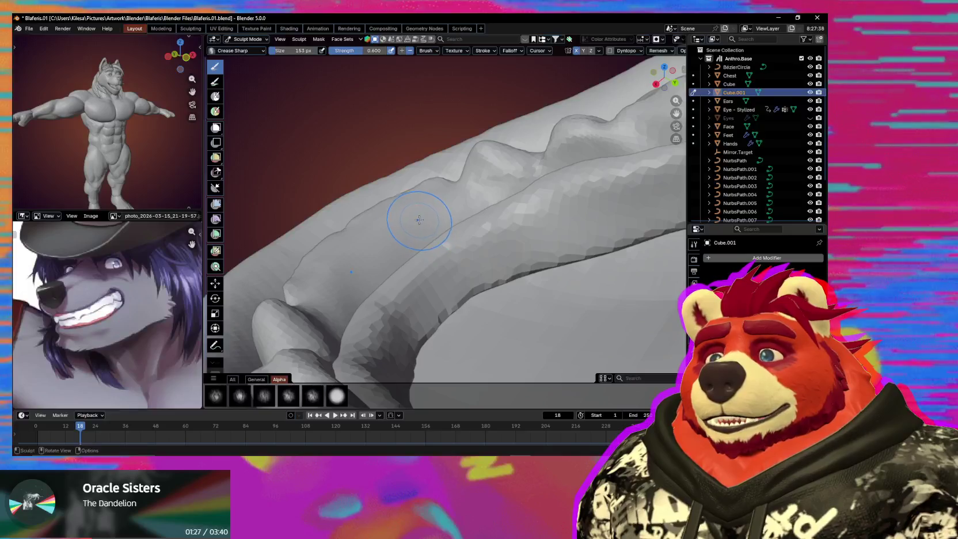
left_click(399, 211)
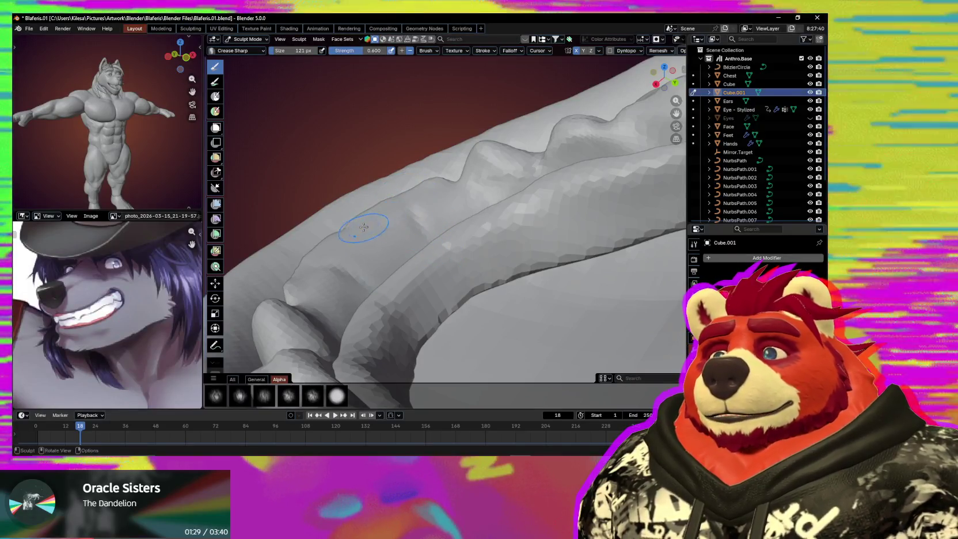
Step: Shrink the brush and carve sharp creases between the lower teeth with Crease Sharp
mouse_move(360, 214)
middle_mouse_down()
mouse_move(511, 246)
mouse_move(460, 267)
mouse_move(384, 261)
mouse_move(418, 216)
middle_mouse_up()
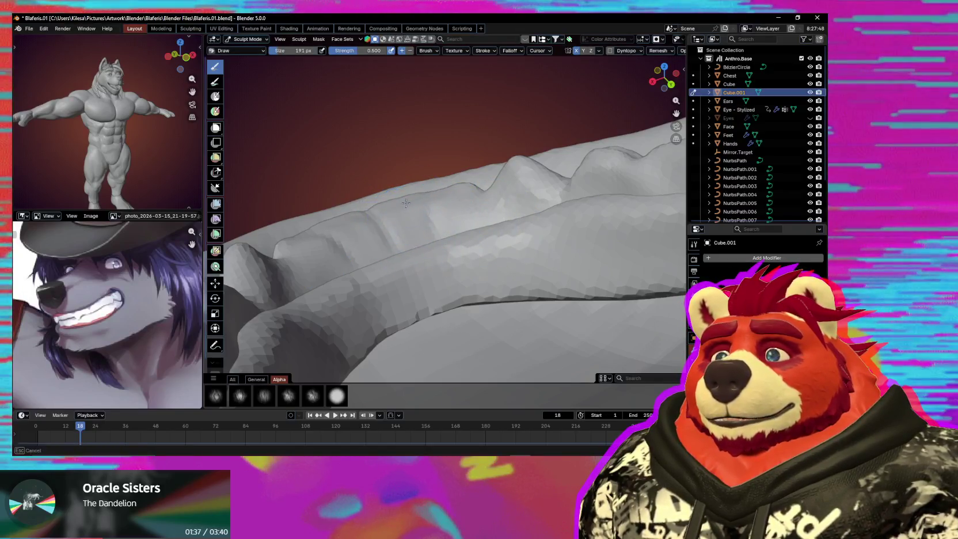
middle_click_drag(443, 206, 440, 262)
key("bracketleft")
key("bracketleft")
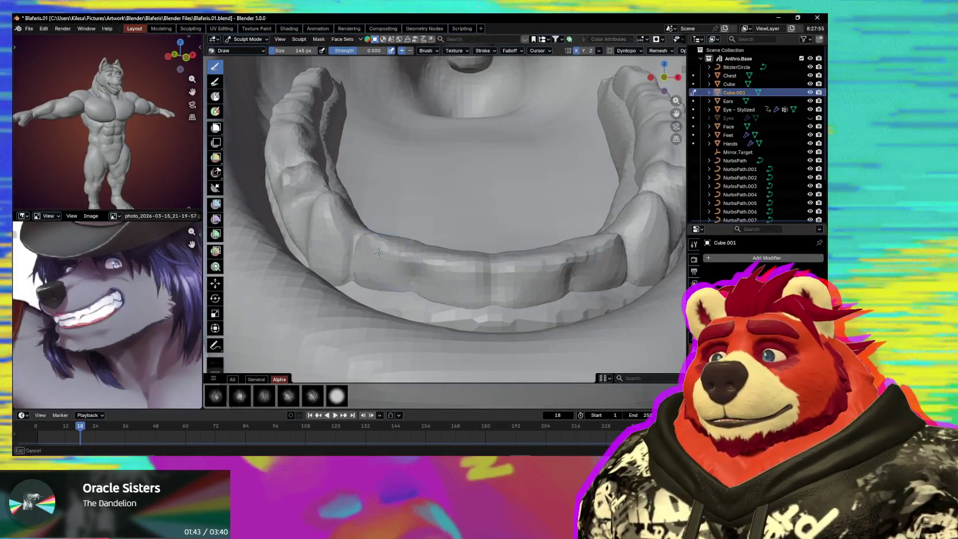
key("shift+c")
middle_click_drag(378, 252, 443, 241)
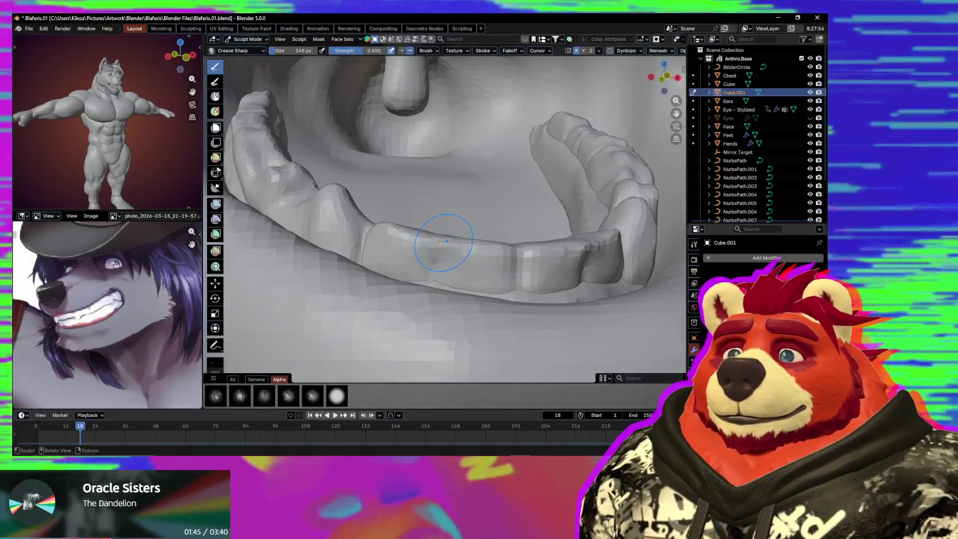
key("bracketleft")
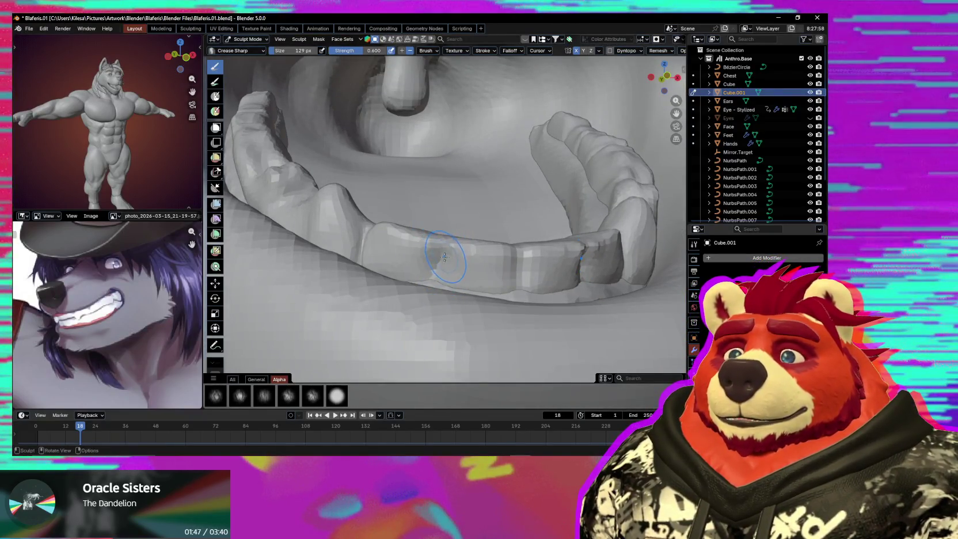
Step: Pinch the gap between two teeth tighter, then return to Crease Sharp
key("p")
left_click_drag(444, 259, 442, 239)
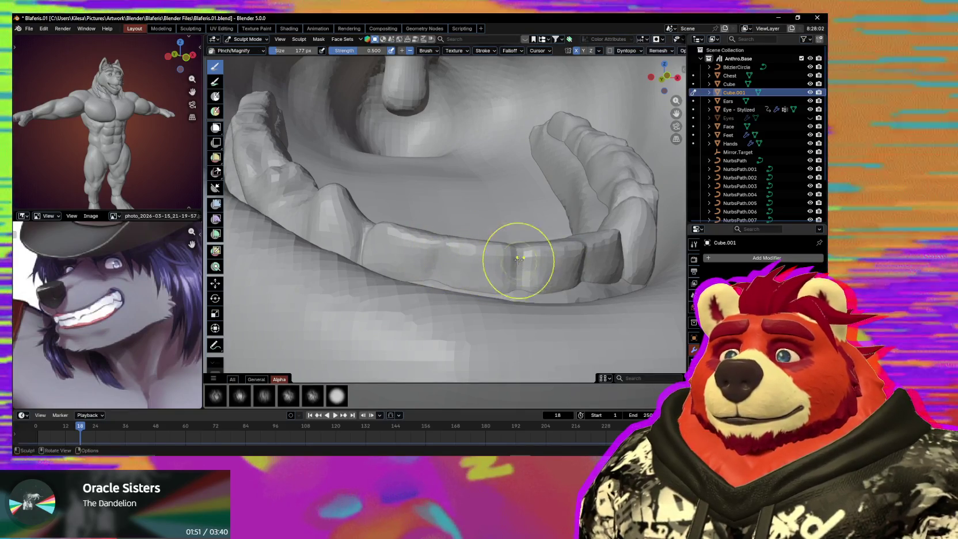
mouse_move(522, 262)
middle_mouse_down()
mouse_move(447, 253)
mouse_move(412, 235)
mouse_move(417, 246)
mouse_move(449, 240)
mouse_move(438, 234)
mouse_move(433, 206)
middle_mouse_up()
key("shift+c")
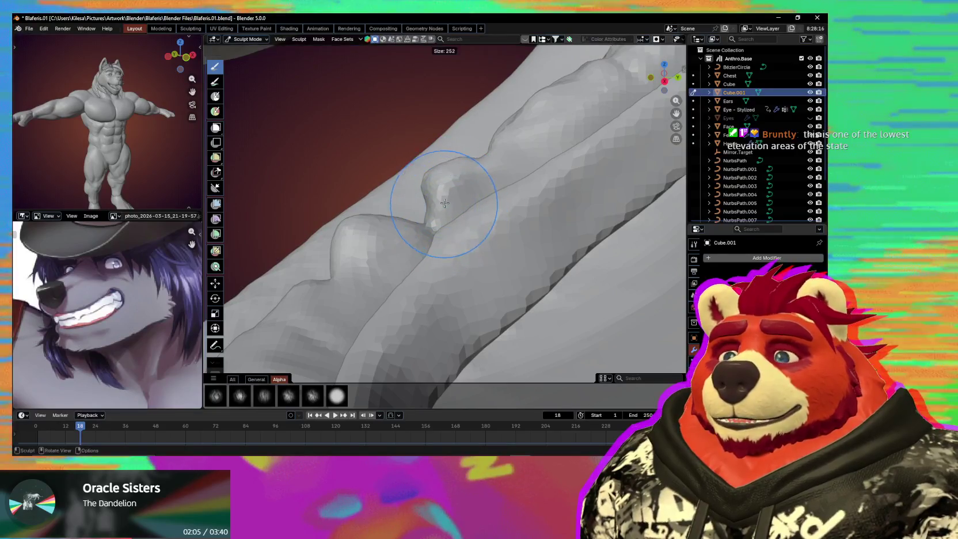
Step: Even out the rounded tooth ridges on Cube.001 with the Grab brush enlarged to 343 px
left_click(444, 203)
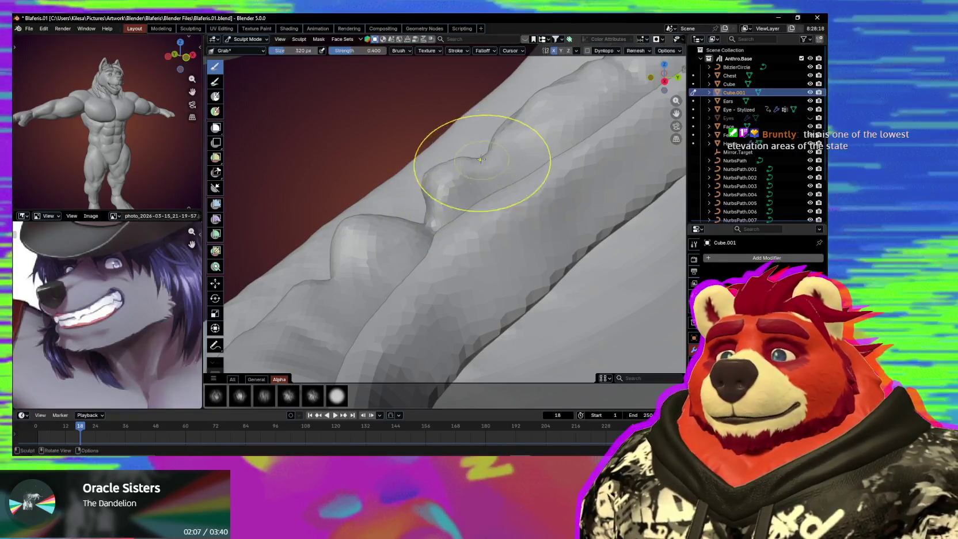
middle_click_drag(482, 159, 448, 196)
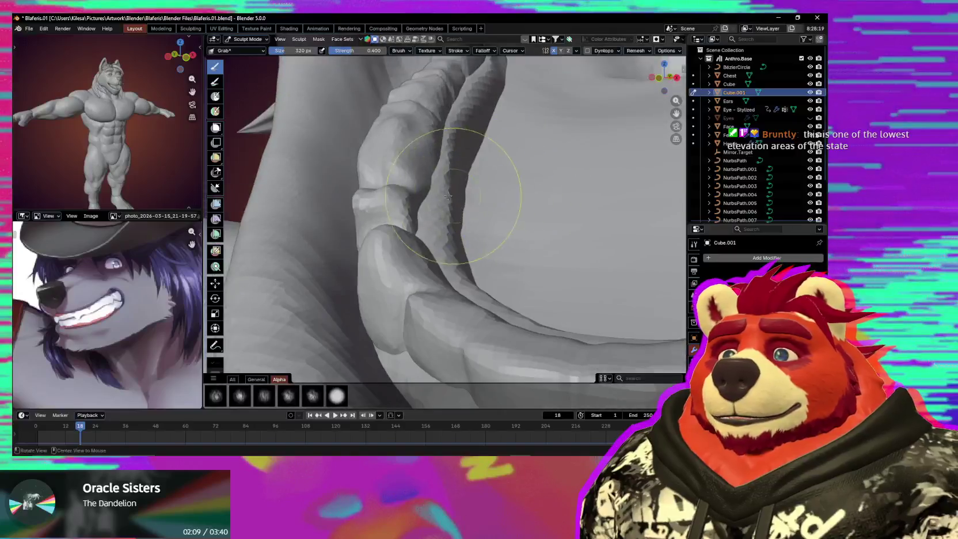
mouse_move(385, 189)
middle_mouse_down()
mouse_move(376, 189)
mouse_move(459, 203)
mouse_move(493, 231)
mouse_move(474, 235)
mouse_move(453, 217)
mouse_move(449, 246)
mouse_move(474, 256)
mouse_move(427, 246)
mouse_move(457, 272)
mouse_move(448, 235)
mouse_move(488, 246)
mouse_move(406, 235)
mouse_move(450, 222)
middle_mouse_up()
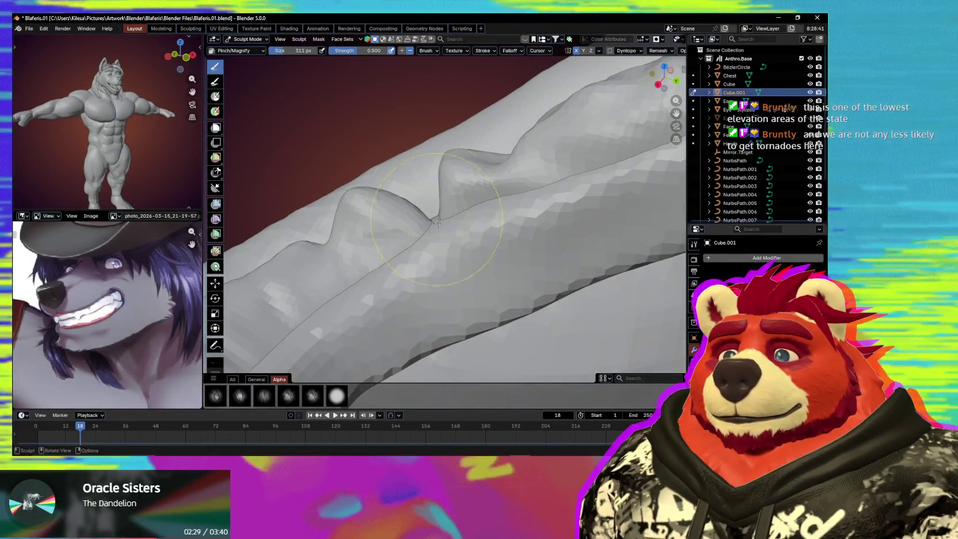
middle_click_drag(429, 185, 446, 226)
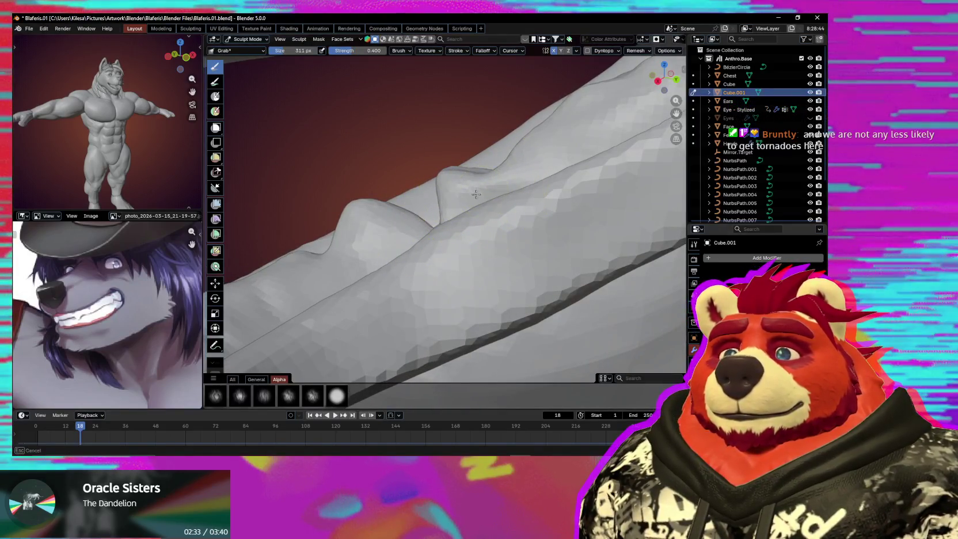
mouse_move(475, 194)
middle_mouse_down()
mouse_move(458, 157)
mouse_move(467, 179)
mouse_move(466, 171)
mouse_move(410, 165)
mouse_move(421, 187)
mouse_move(458, 170)
mouse_move(440, 154)
middle_mouse_up()
middle_click_drag(503, 179, 502, 171, "shift")
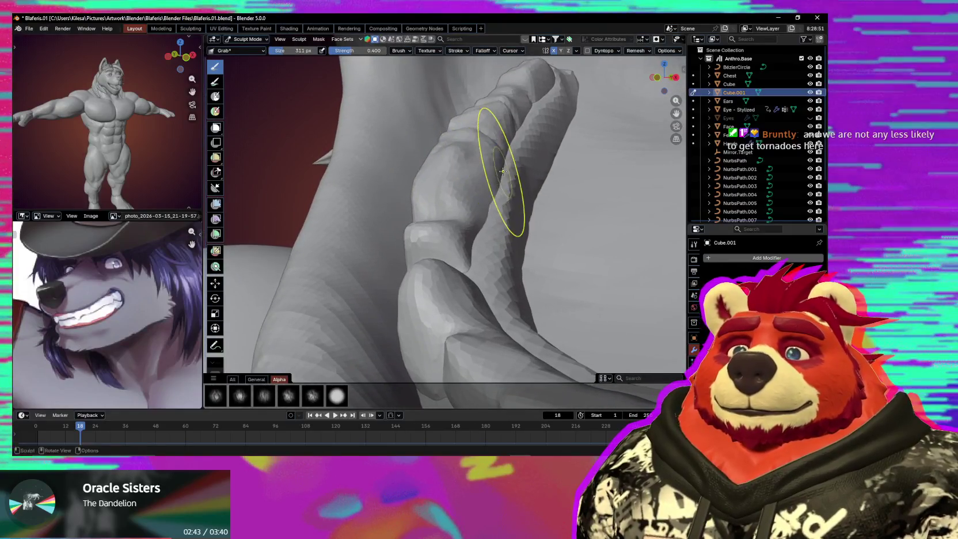
key("f")
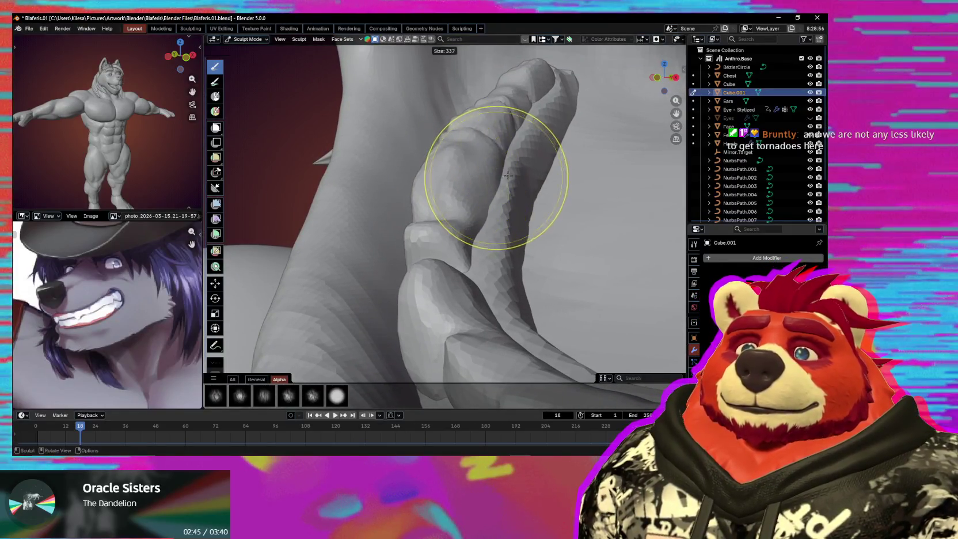
mouse_move(503, 185)
middle_mouse_down()
mouse_move(470, 192)
mouse_move(466, 180)
mouse_move(430, 223)
mouse_move(410, 219)
middle_mouse_up()
key("shift+c")
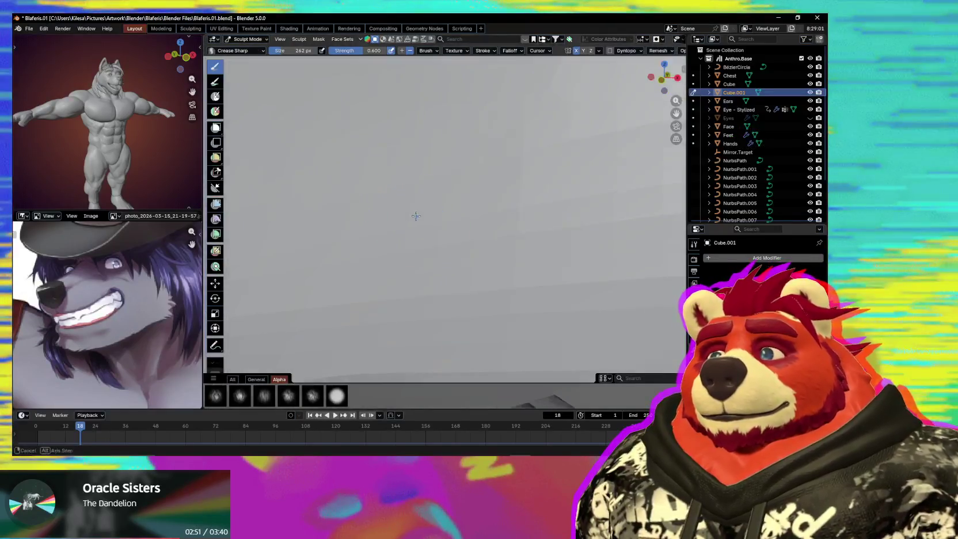
Step: Shrink the Crease Sharp brush and deepen the crease between two teeth
key("f")
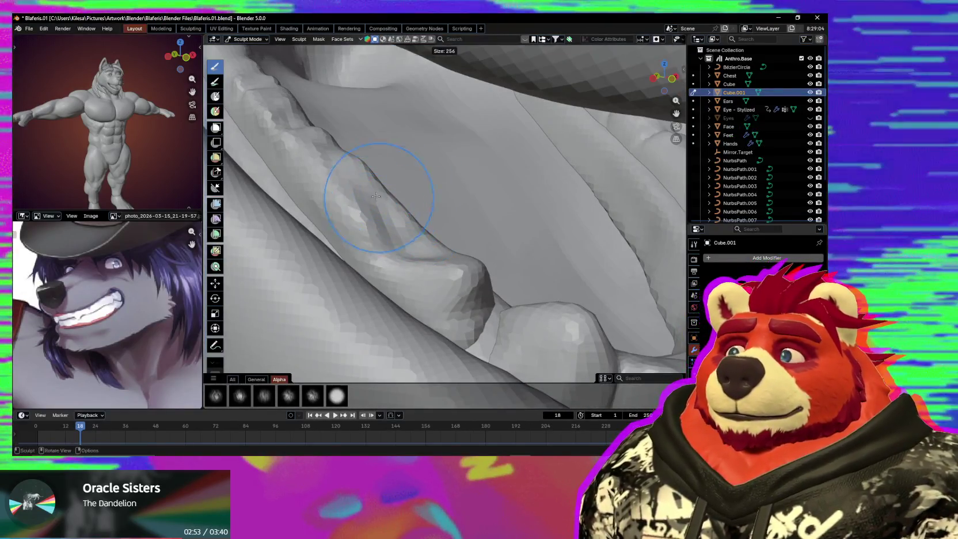
left_click(344, 181)
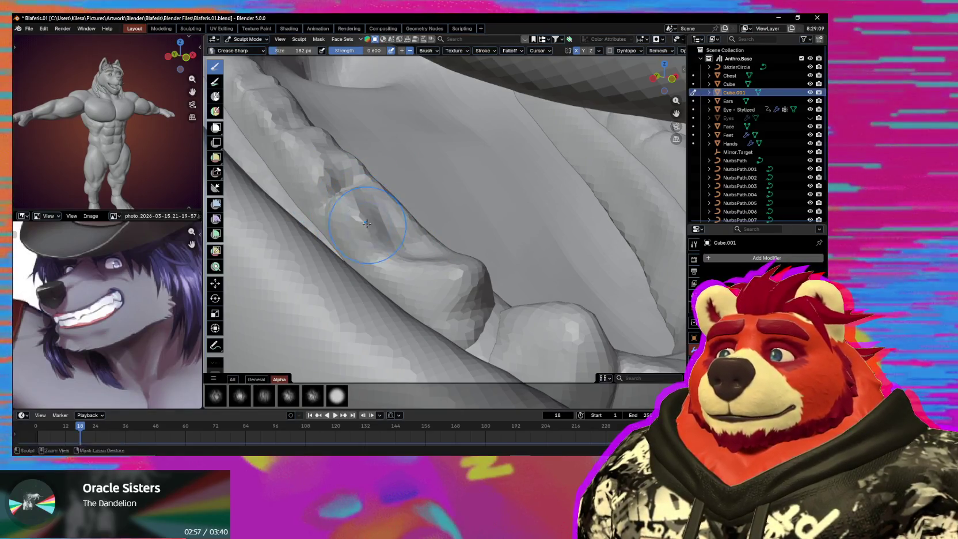
left_click_drag(396, 204, 426, 233)
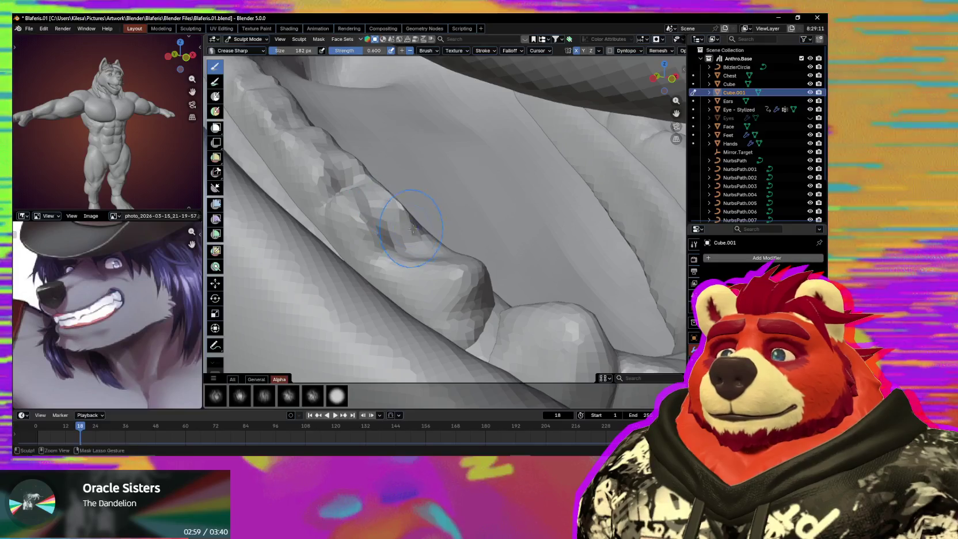
middle_click_drag(372, 260, 363, 253)
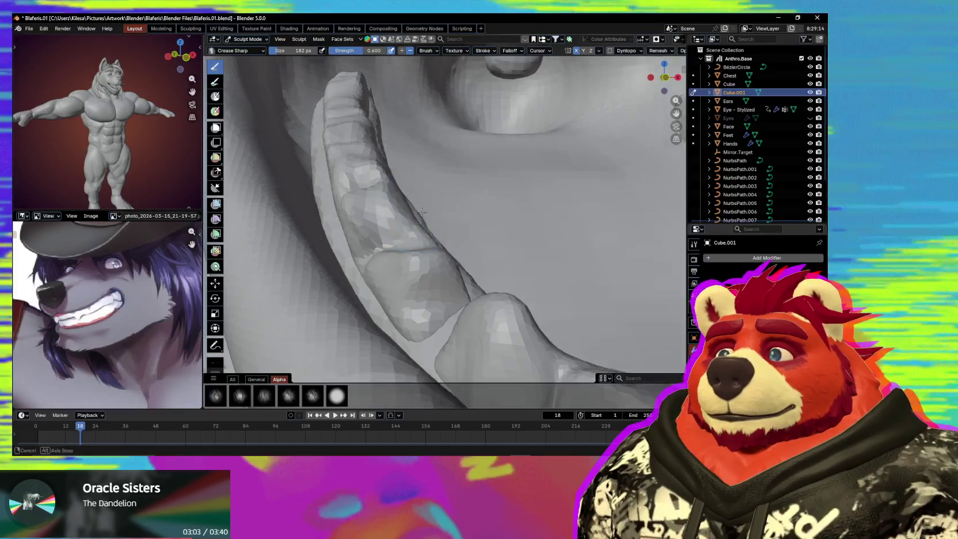
middle_click_drag(389, 197, 429, 227)
Step: Set a new remesh voxel size for the teeth mesh and inspect the result
key("r")
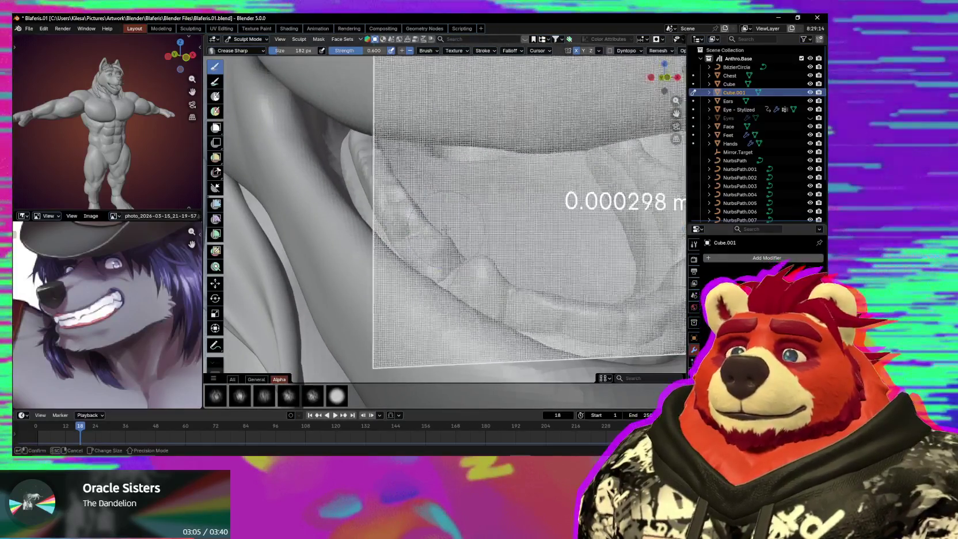
left_click(443, 233)
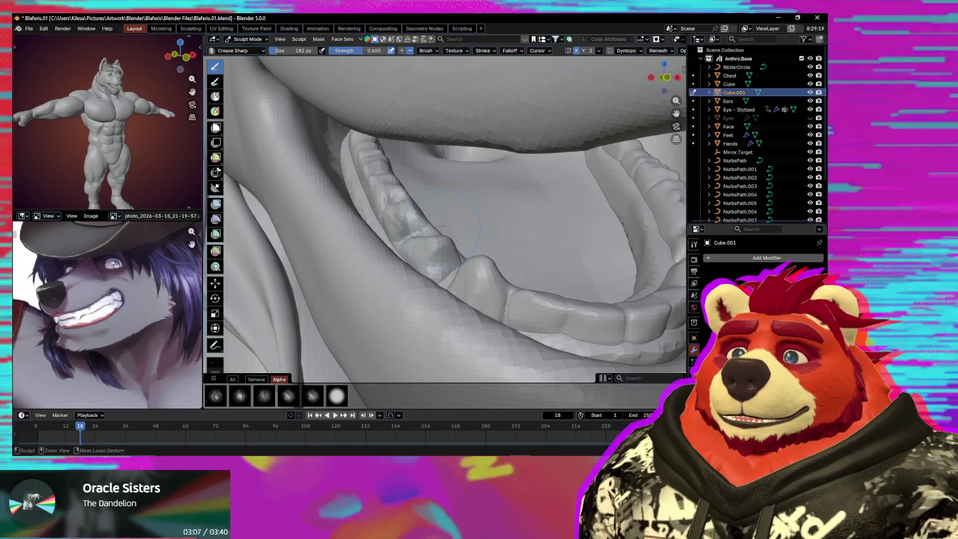
middle_click_drag(440, 214, 433, 233)
scroll(430, 219, "up", 4)
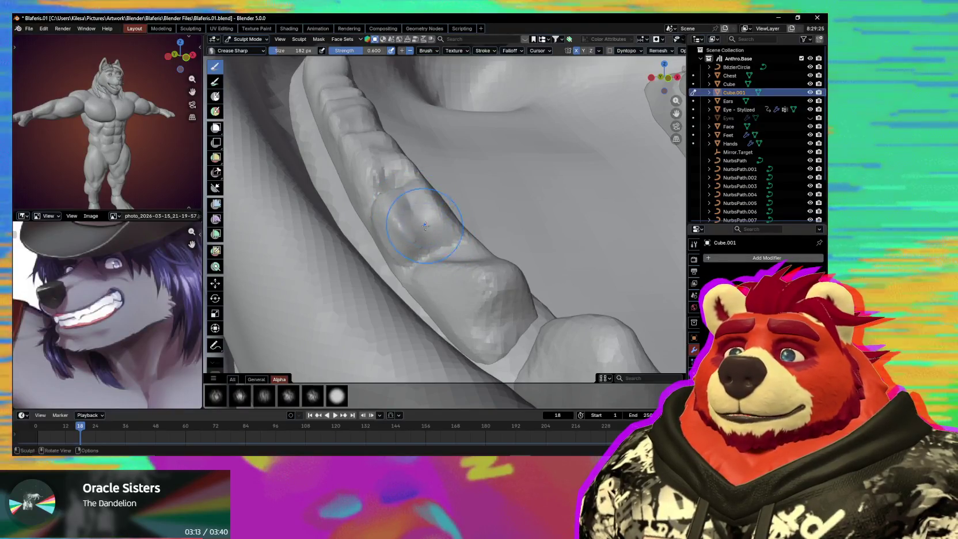
mouse_move(431, 219)
middle_mouse_down()
mouse_move(460, 236)
mouse_move(421, 228)
mouse_move(423, 243)
mouse_move(424, 223)
mouse_move(347, 260)
mouse_move(374, 278)
middle_mouse_up()
middle_click_drag(428, 231, 383, 263)
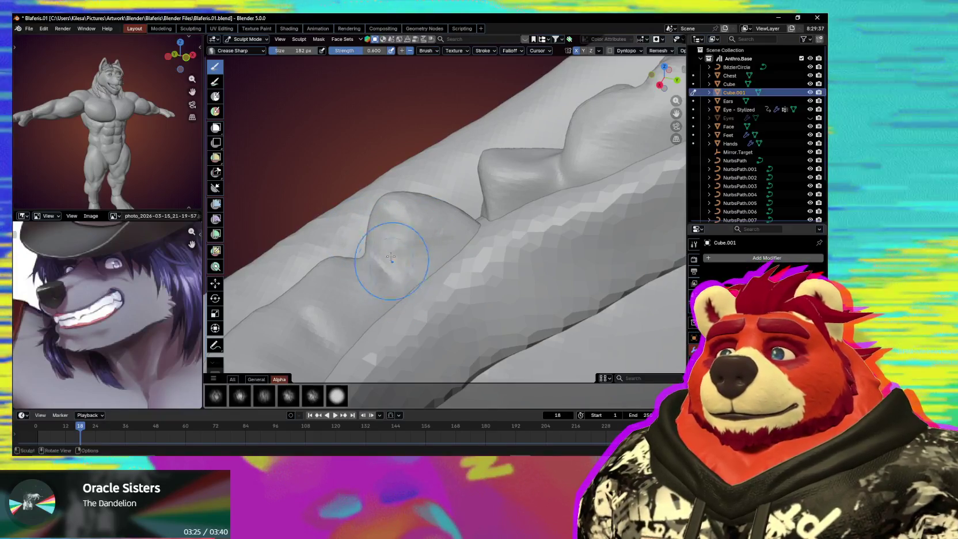
Step: Grab-sculpt the Cube.001 teeth row's tip, shifting the ridge into line and pushing a dent down
key("g")
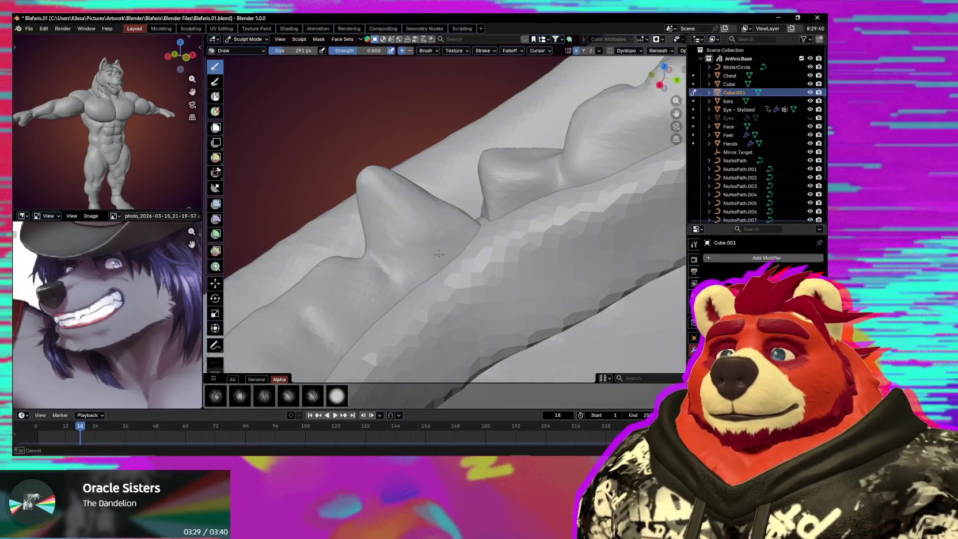
middle_click_drag(437, 241, 486, 323)
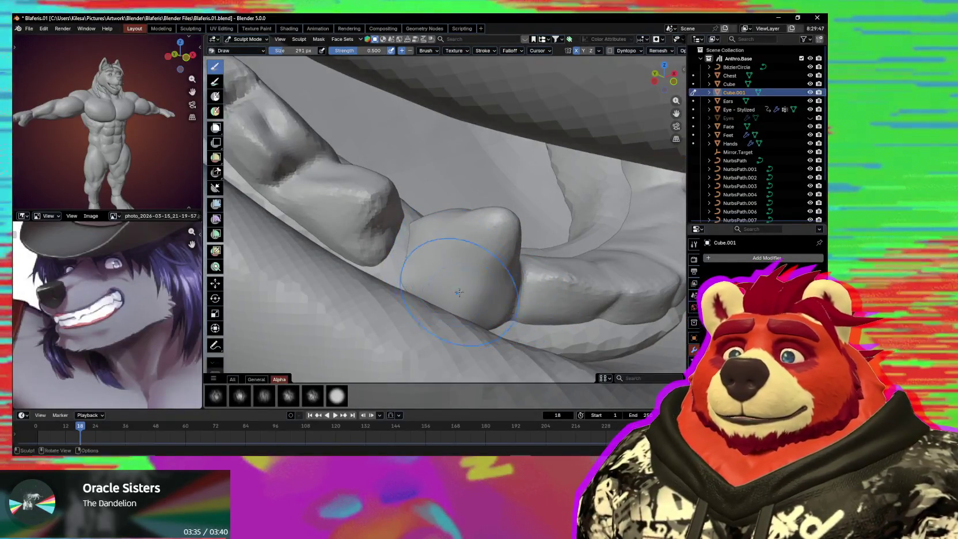
mouse_move(428, 235)
middle_mouse_down()
mouse_move(425, 205)
mouse_move(459, 221)
mouse_move(517, 215)
mouse_move(488, 183)
middle_mouse_up()
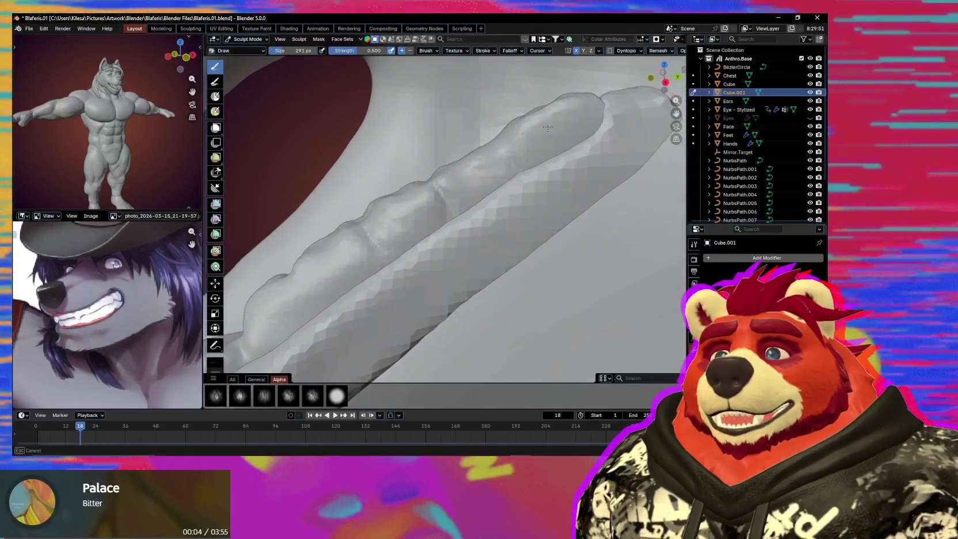
key("g")
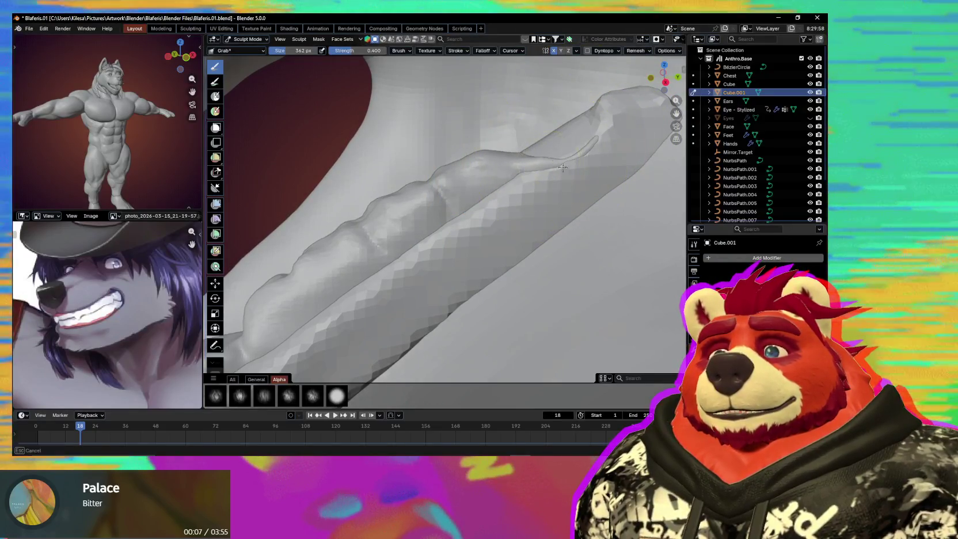
left_click_drag(578, 163, 582, 162)
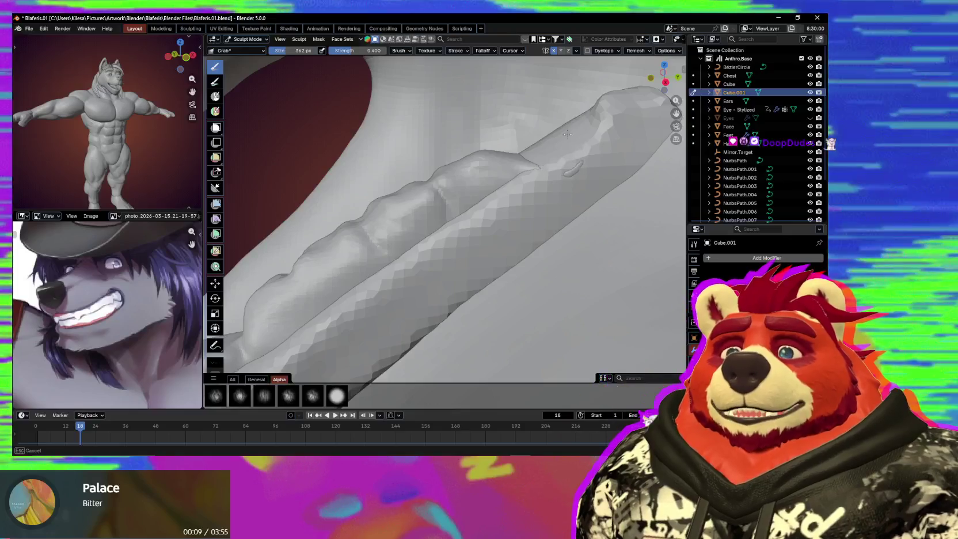
left_click_drag(572, 164, 573, 187)
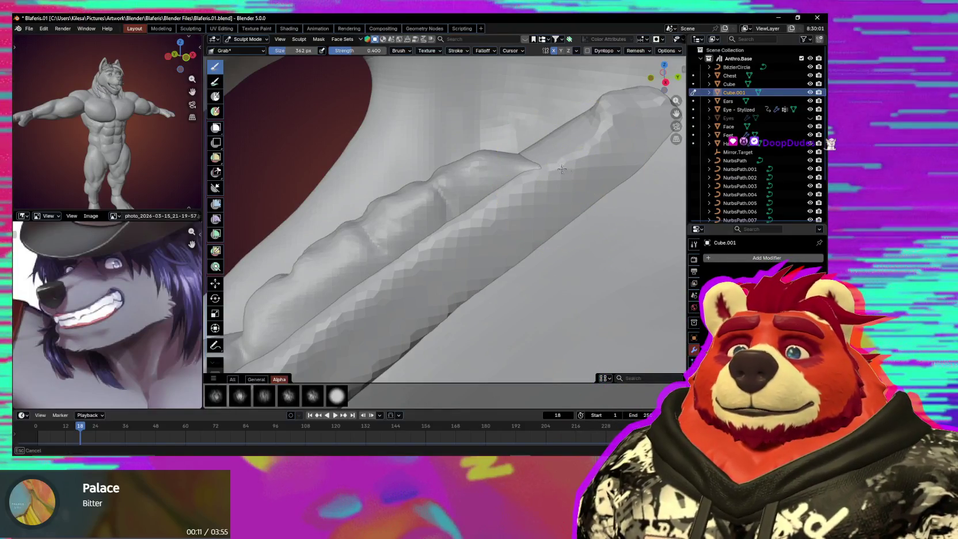
middle_click_drag(552, 182, 605, 162)
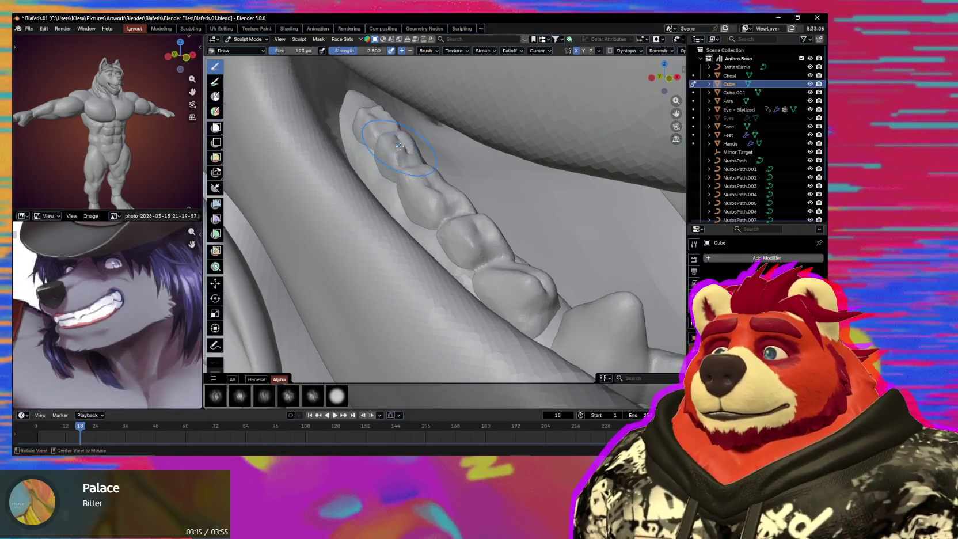
Step: With the Grab brush, pull the rear end of the lower teeth row inward inside the jaw
mouse_move(367, 117)
middle_mouse_down("shift")
mouse_move(330, 160)
mouse_move(460, 255)
middle_mouse_up("shift")
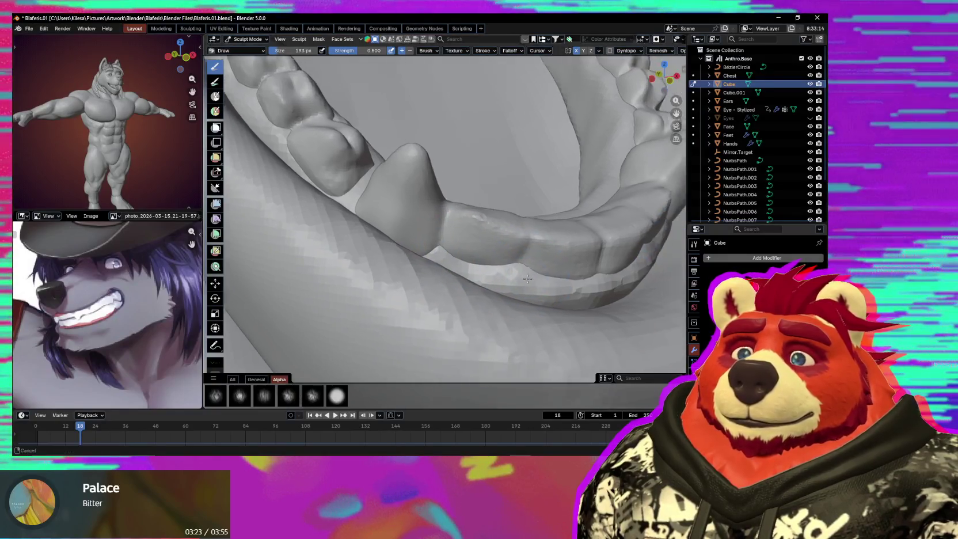
mouse_move(540, 276)
middle_mouse_down()
mouse_move(547, 263)
mouse_move(463, 292)
mouse_move(513, 262)
mouse_move(525, 183)
middle_mouse_up()
scroll(554, 275, "down", 3)
scroll(513, 262, "up", 4)
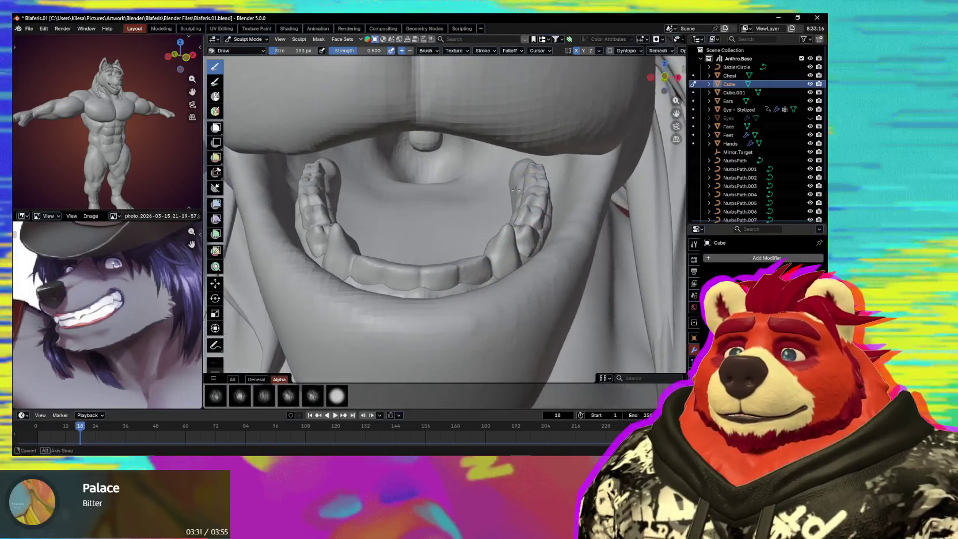
key("g")
left_click_drag(524, 183, 524, 181)
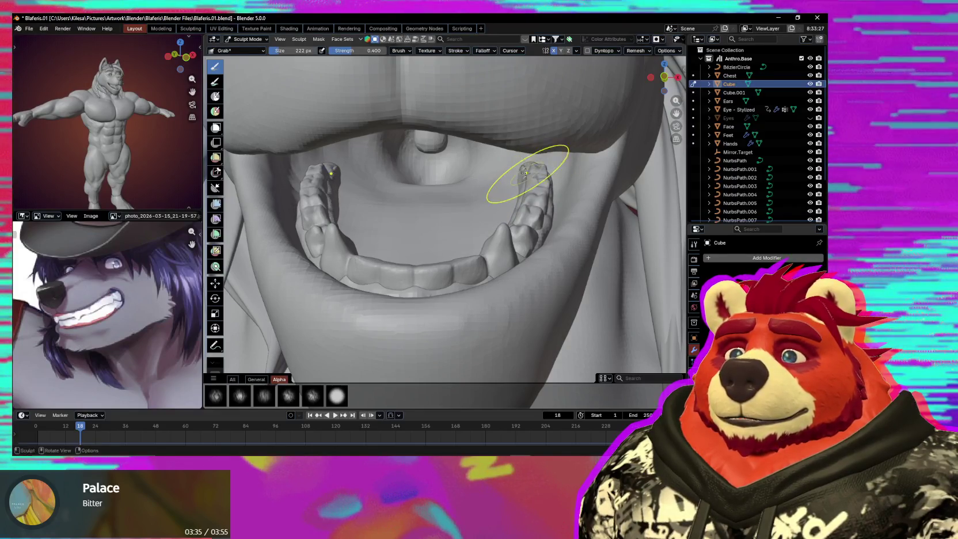
mouse_move(522, 179)
middle_mouse_down()
mouse_move(481, 178)
mouse_move(460, 150)
middle_mouse_up()
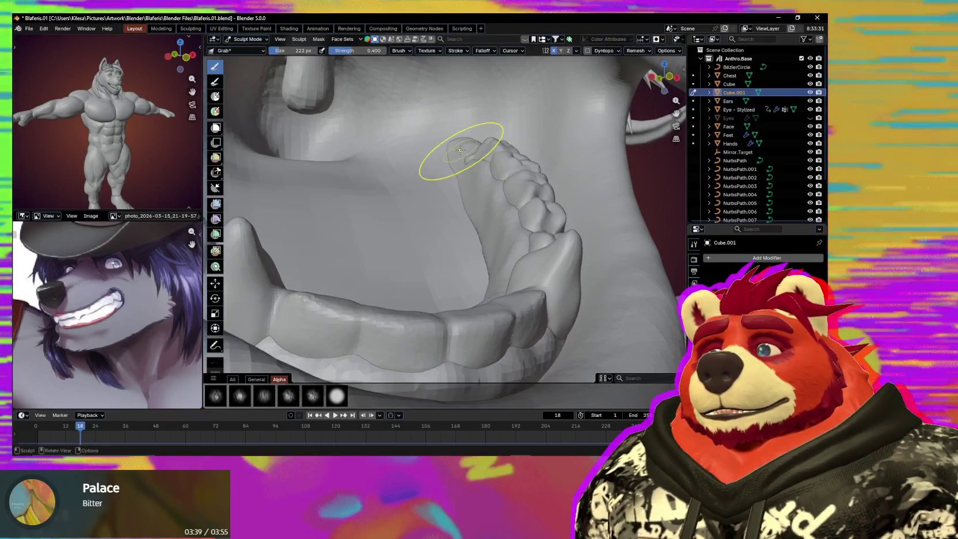
Step: Shrink the Grab brush to 178 px and pull the back and side lower teeth into shape
key("f")
mouse_move(474, 169)
left_mouse_down()
mouse_move(465, 157)
mouse_move(492, 188)
left_mouse_up()
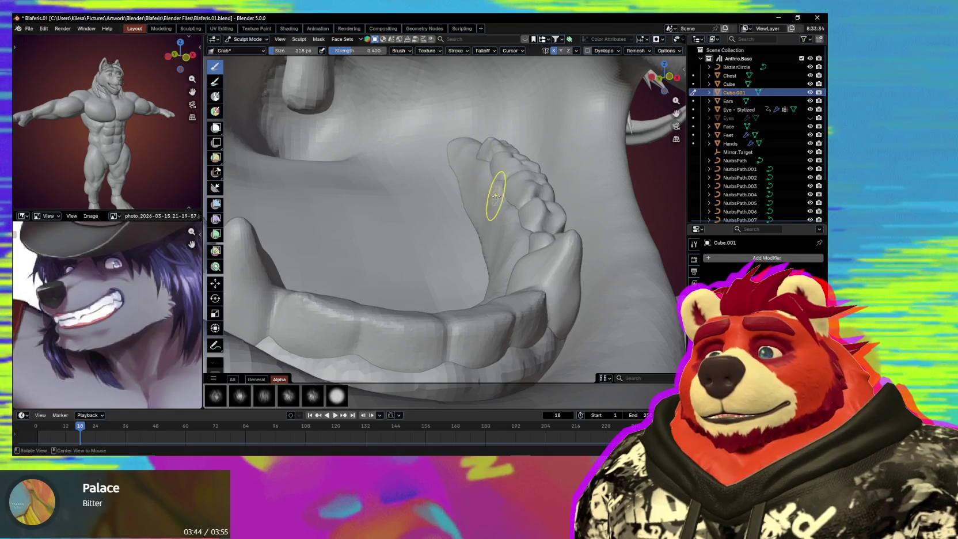
middle_click_drag(492, 188, 403, 339)
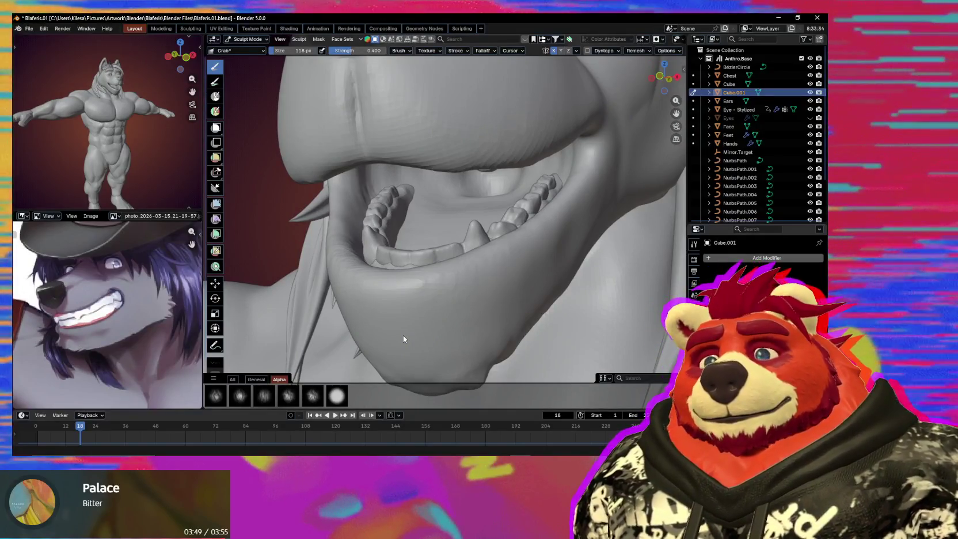
mouse_move(462, 267)
middle_mouse_down()
mouse_move(500, 276)
mouse_move(448, 263)
mouse_move(352, 281)
middle_mouse_up()
key("f")
left_click(428, 280)
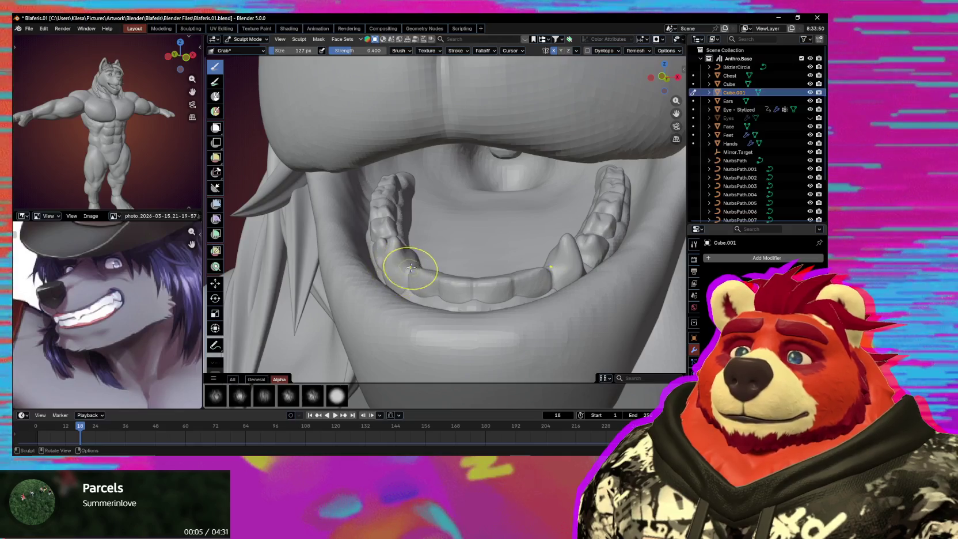
middle_click_drag(424, 269, 447, 259)
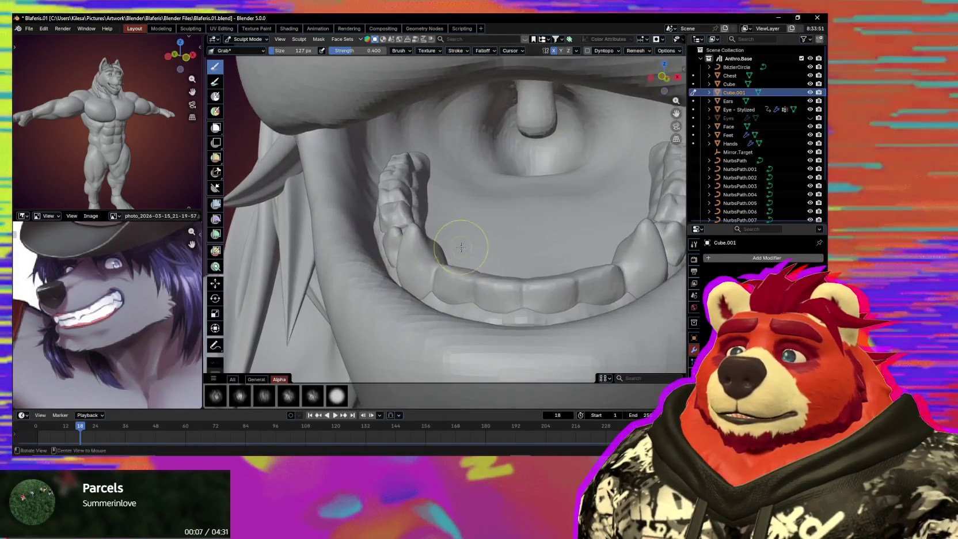
key("f")
left_click(447, 259)
left_click_drag(447, 259, 406, 259)
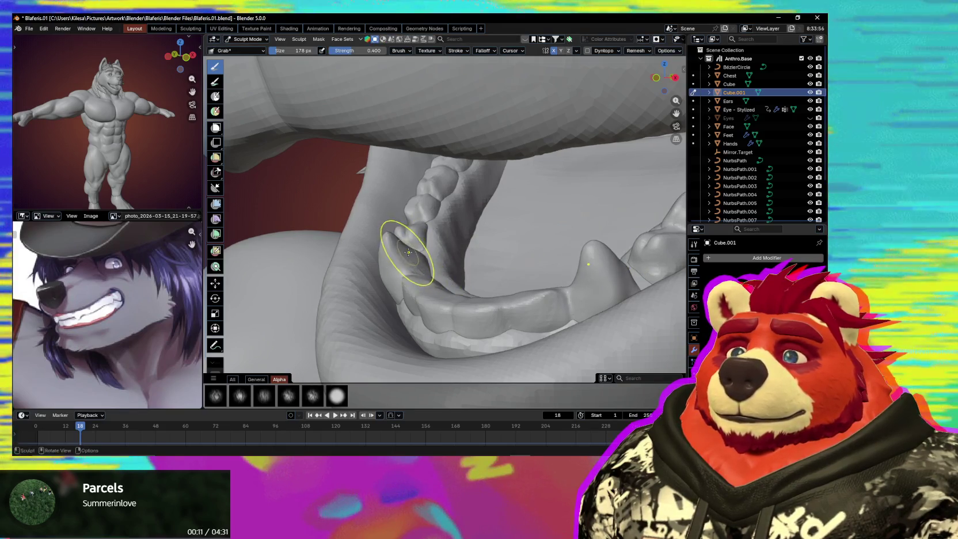
mouse_move(406, 259)
middle_mouse_down()
mouse_move(431, 253)
mouse_move(406, 256)
middle_mouse_up()
Step: Reshape the gum beside the fang with the Grab brush, then enlarge the brush
key("x")
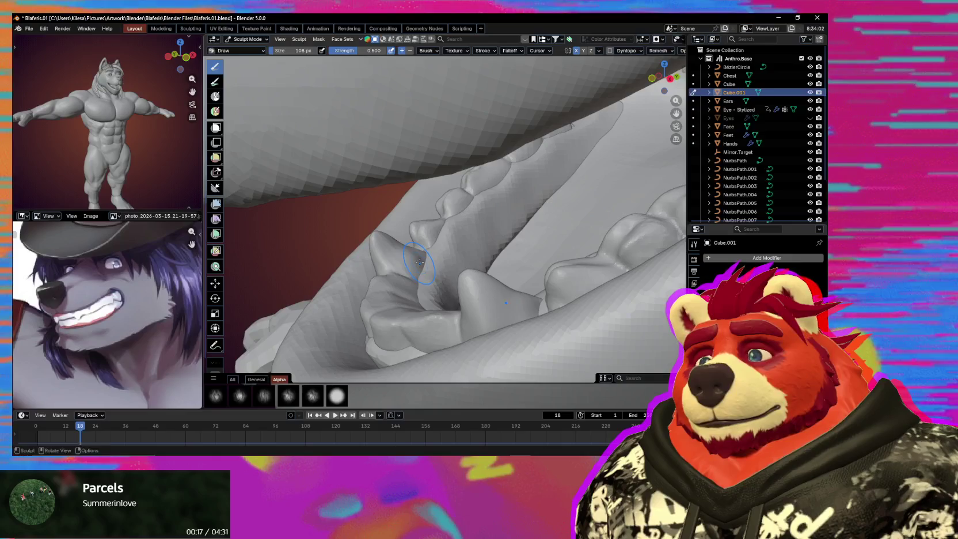
mouse_move(409, 278)
middle_mouse_down()
mouse_move(489, 263)
mouse_move(438, 280)
middle_mouse_up()
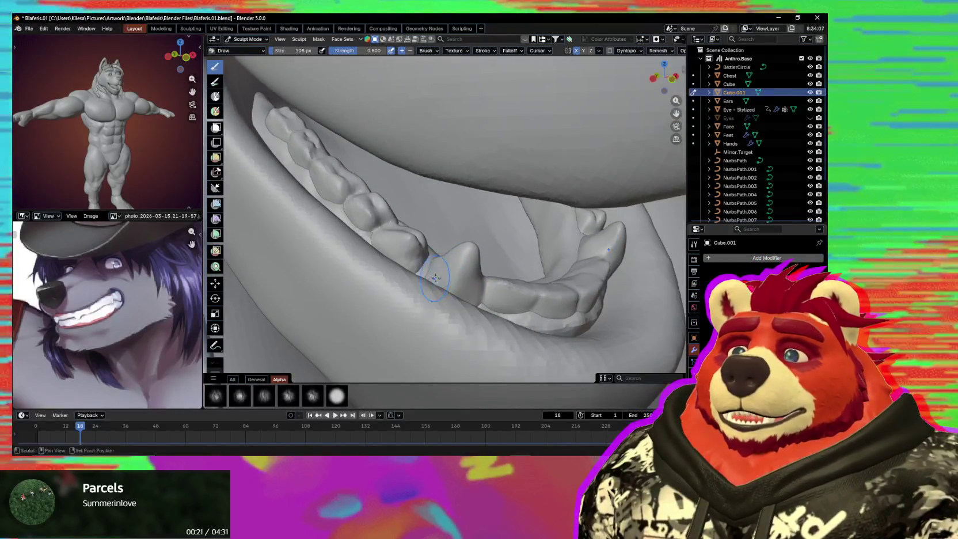
key("g")
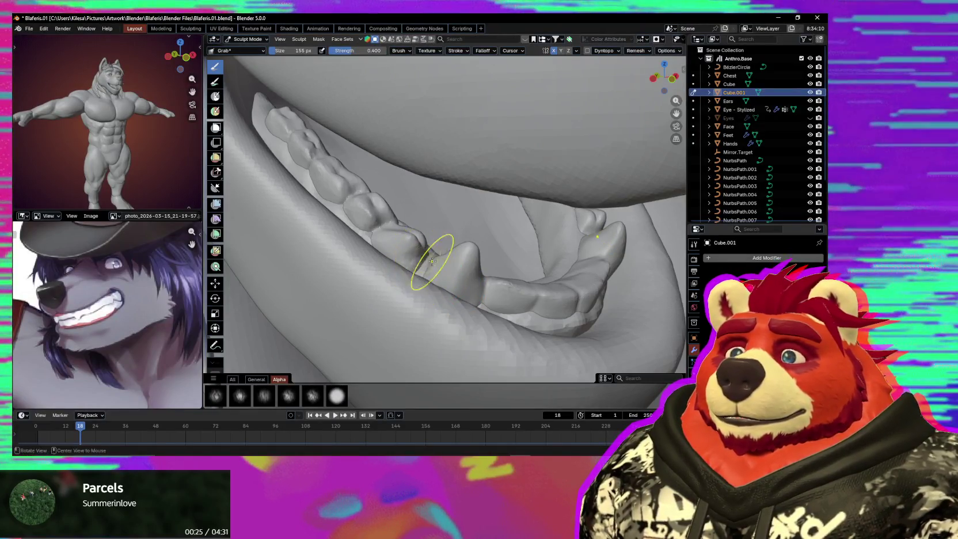
middle_click_drag(431, 261, 454, 222)
left_click(438, 229)
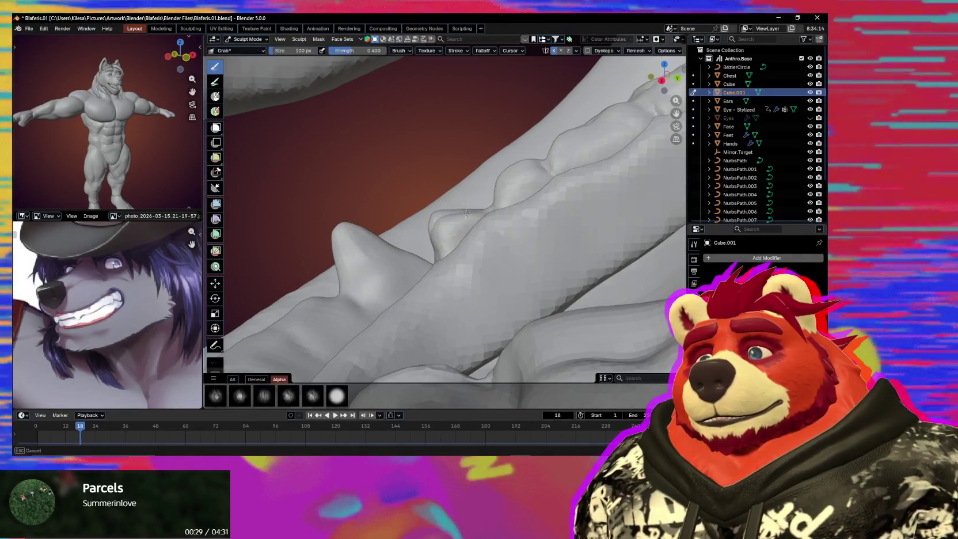
left_click_drag(466, 213, 453, 201)
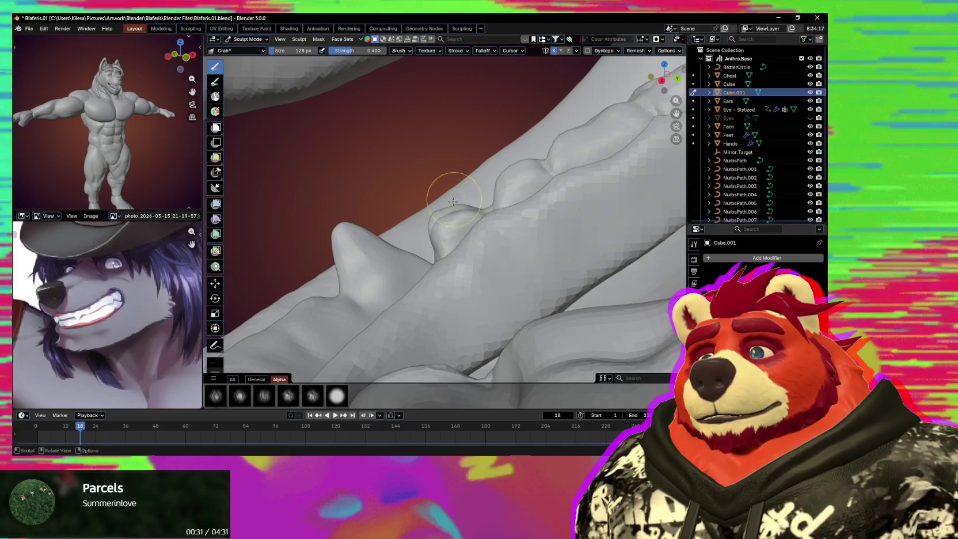
key("f")
left_click(466, 246)
mouse_move(466, 246)
middle_mouse_down()
mouse_move(418, 255)
mouse_move(495, 271)
middle_mouse_up()
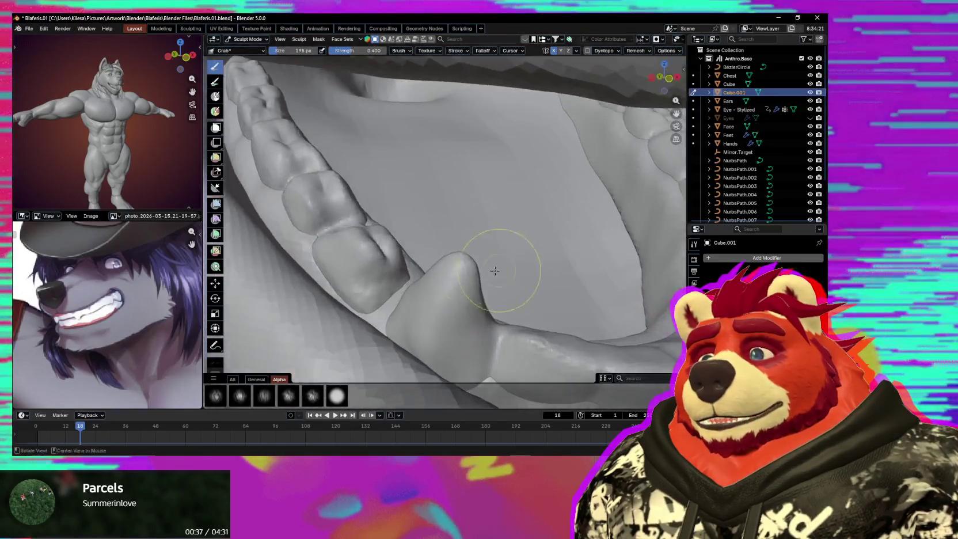
mouse_move(395, 299)
middle_mouse_down("shift")
mouse_move(466, 289)
mouse_move(429, 246)
middle_mouse_up("shift")
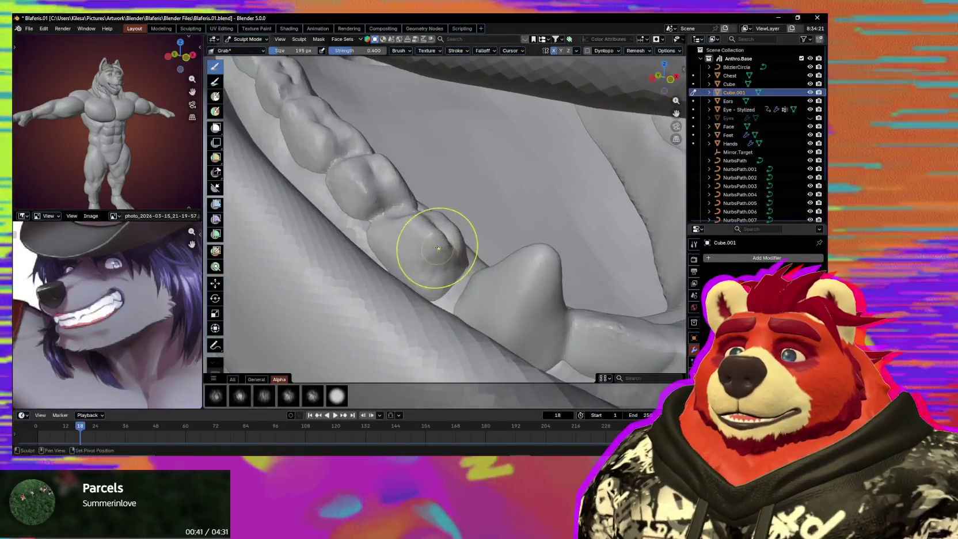
Step: Resize the Grab brush to 226 px, then shrink it further for detail work on the teeth
key("f")
left_click(513, 213)
mouse_move(513, 214)
middle_mouse_down()
mouse_move(426, 228)
mouse_move(439, 242)
mouse_move(479, 246)
mouse_move(449, 254)
middle_mouse_up()
key("f")
left_click(438, 237)
middle_click_drag(400, 203, 430, 225)
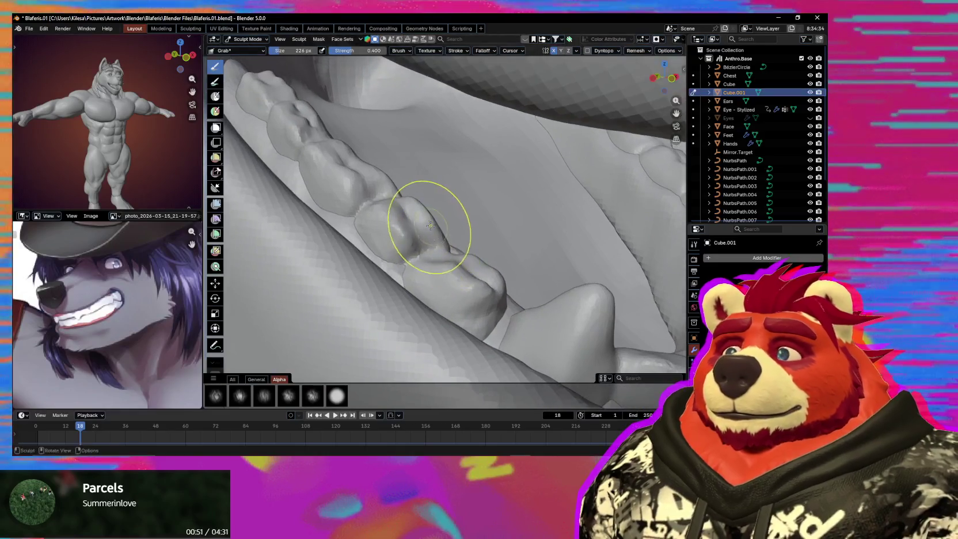
key("f")
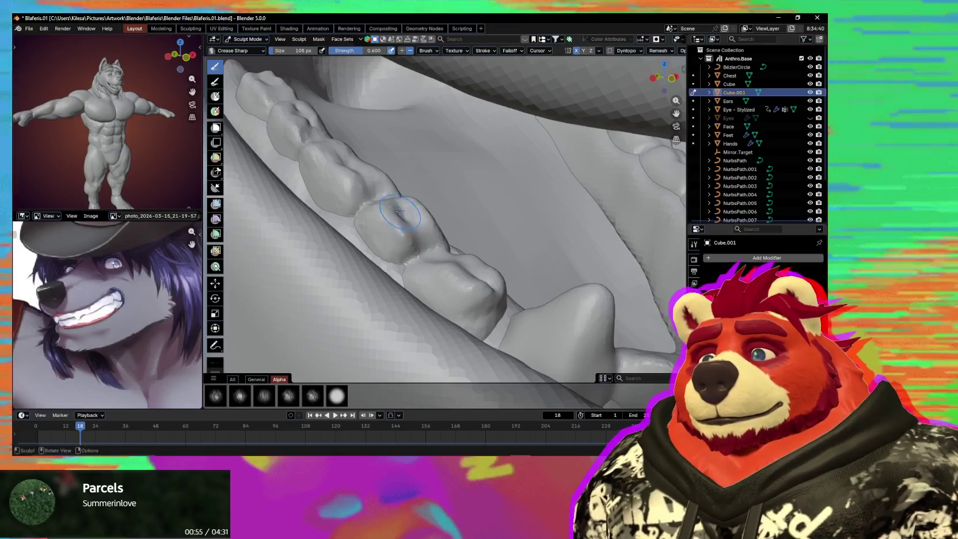
Step: Work the gaps between the lower teeth with Crease Sharp, then Pinch/Magnify at about 246 px
key("x")
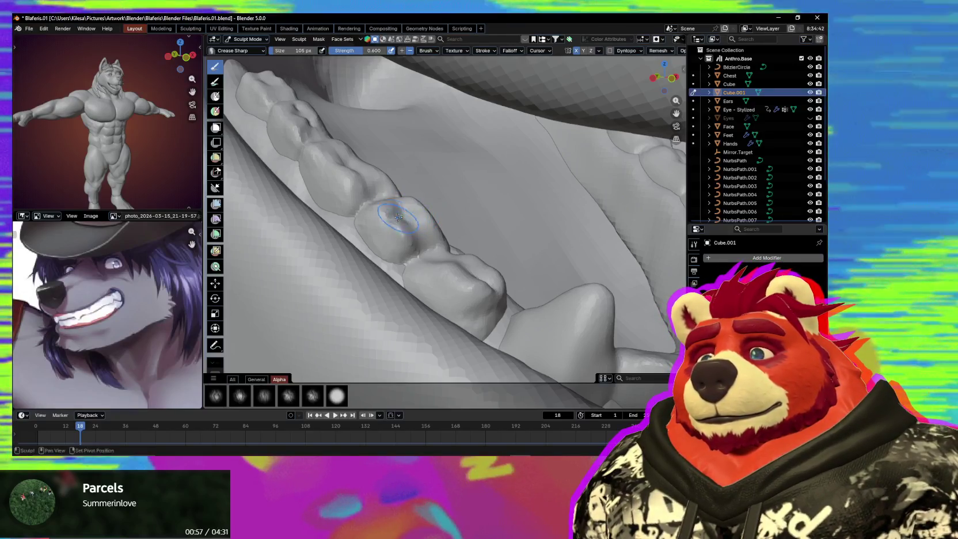
mouse_move(405, 215)
middle_mouse_down()
mouse_move(394, 208)
mouse_move(413, 220)
mouse_move(427, 190)
middle_mouse_up()
left_click(420, 213)
key("p")
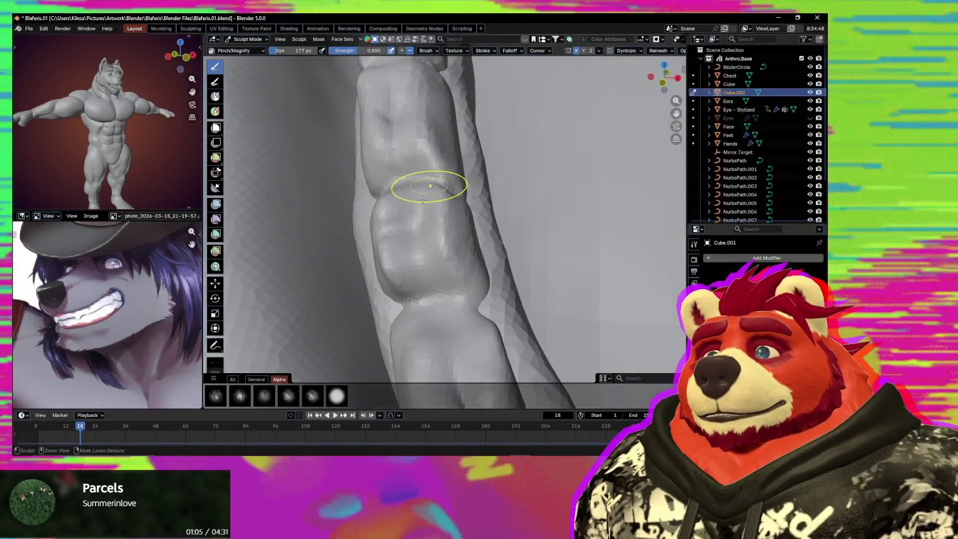
key("f")
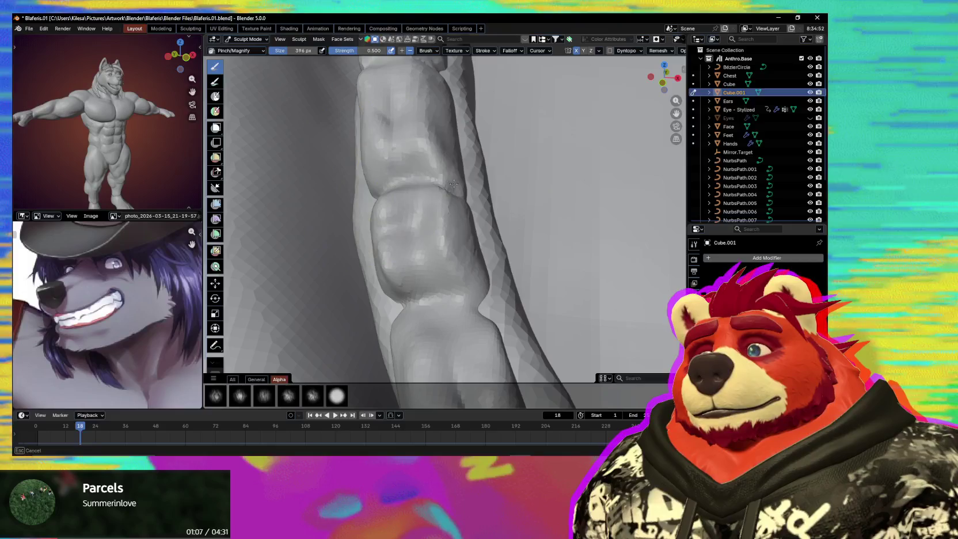
left_click_drag(453, 183, 421, 200)
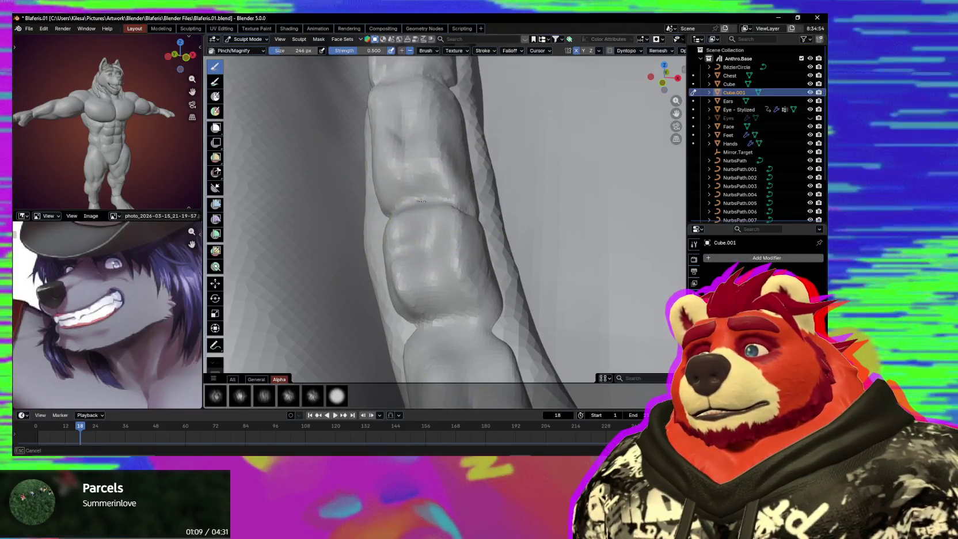
left_click(420, 201)
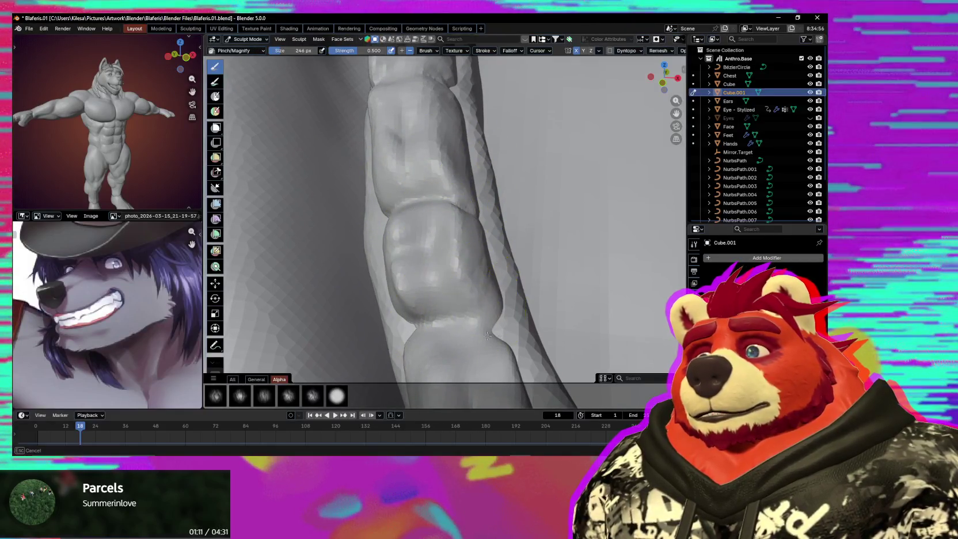
mouse_move(487, 335)
middle_mouse_down()
mouse_move(478, 331)
mouse_move(495, 316)
middle_mouse_up()
middle_click_drag(449, 285, 480, 214)
scroll(480, 227, "up", 3)
Step: Grab-sculpt along the lower front teeth and gum line, leaving the brush at 152 px
key("g")
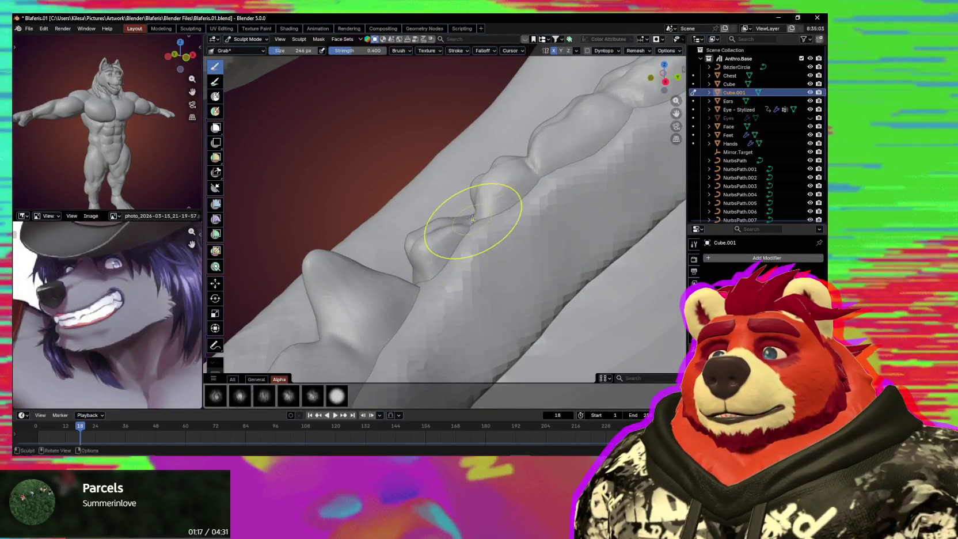
mouse_move(453, 254)
middle_mouse_down()
mouse_move(566, 213)
mouse_move(475, 293)
mouse_move(467, 269)
mouse_move(450, 270)
mouse_move(470, 250)
middle_mouse_up()
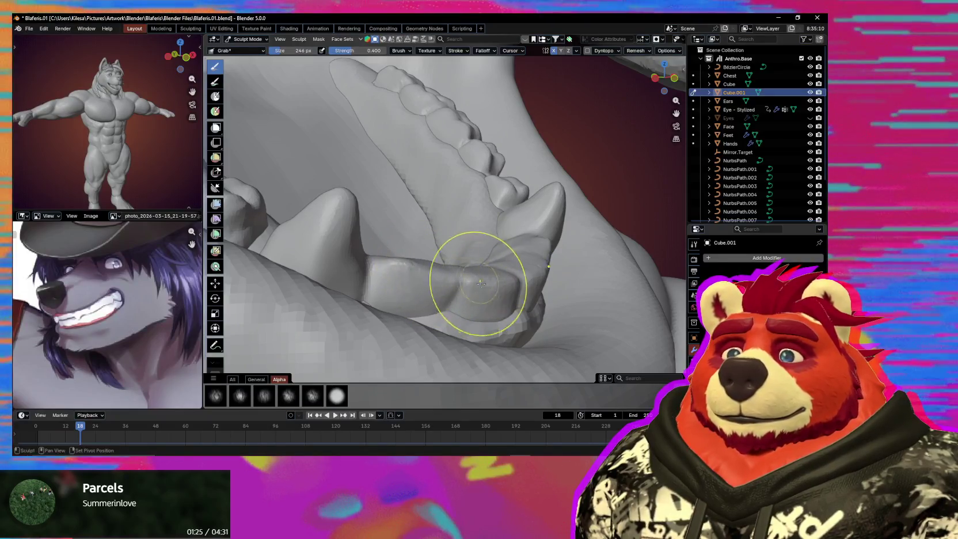
mouse_move(481, 294)
middle_mouse_down()
mouse_move(481, 278)
mouse_move(470, 274)
mouse_move(418, 297)
mouse_move(471, 274)
middle_mouse_up()
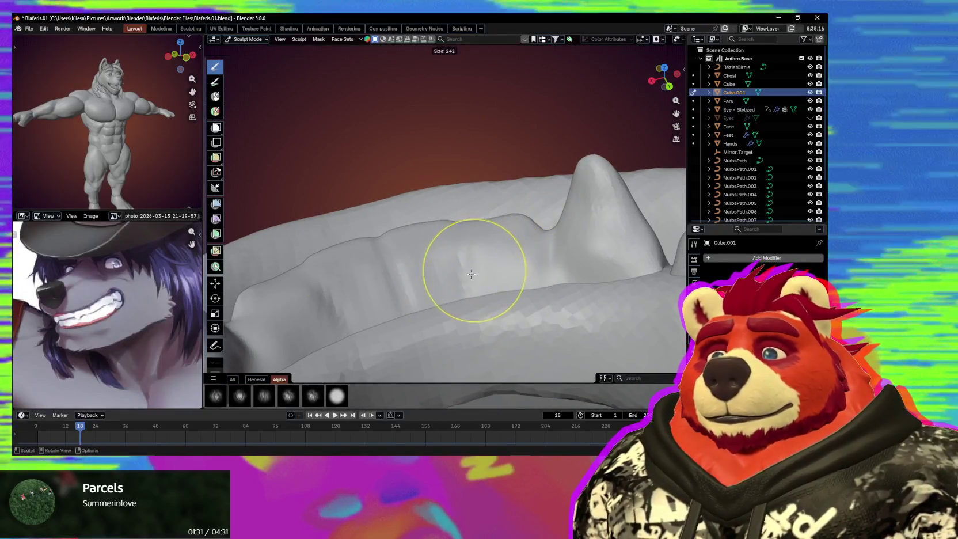
left_click(464, 233)
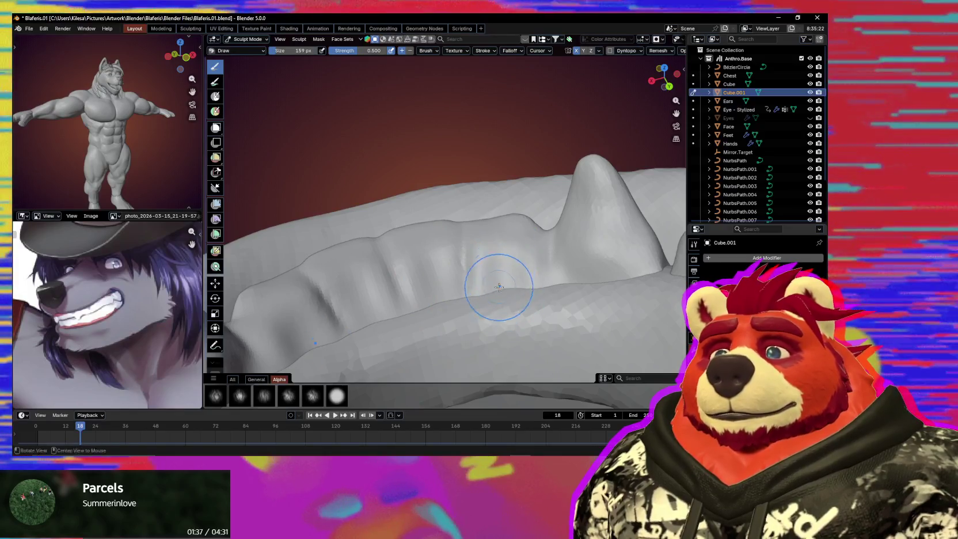
middle_click_drag(499, 286, 456, 260)
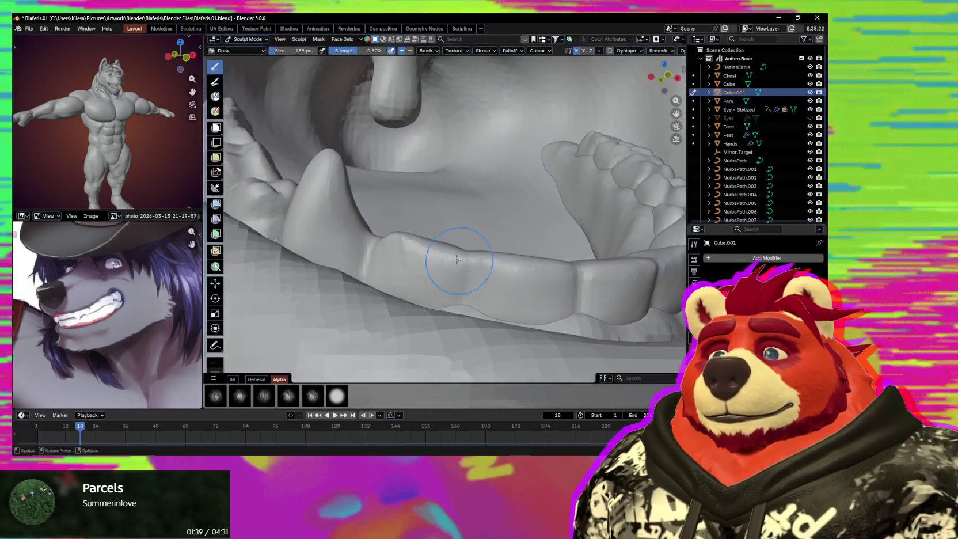
left_click_drag(456, 259, 437, 238)
key("f")
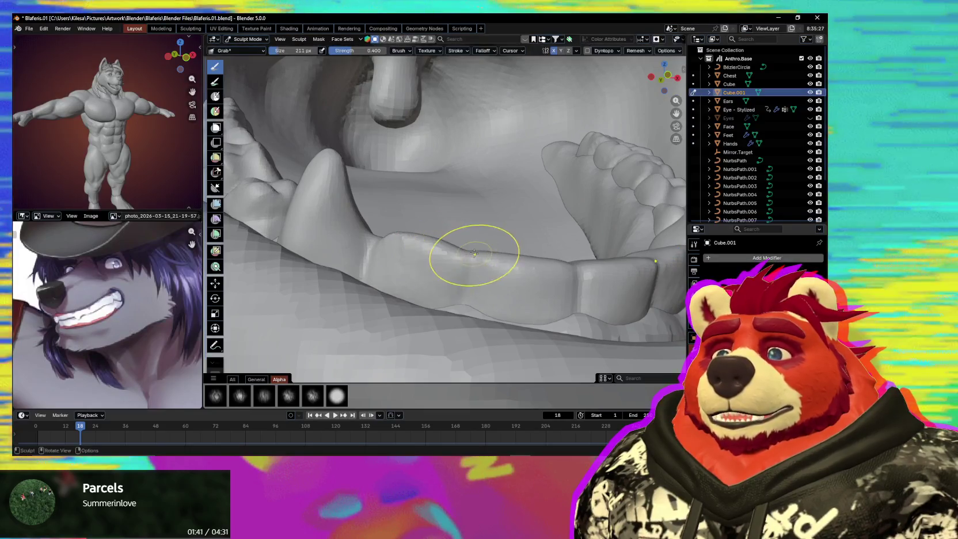
left_click(471, 262)
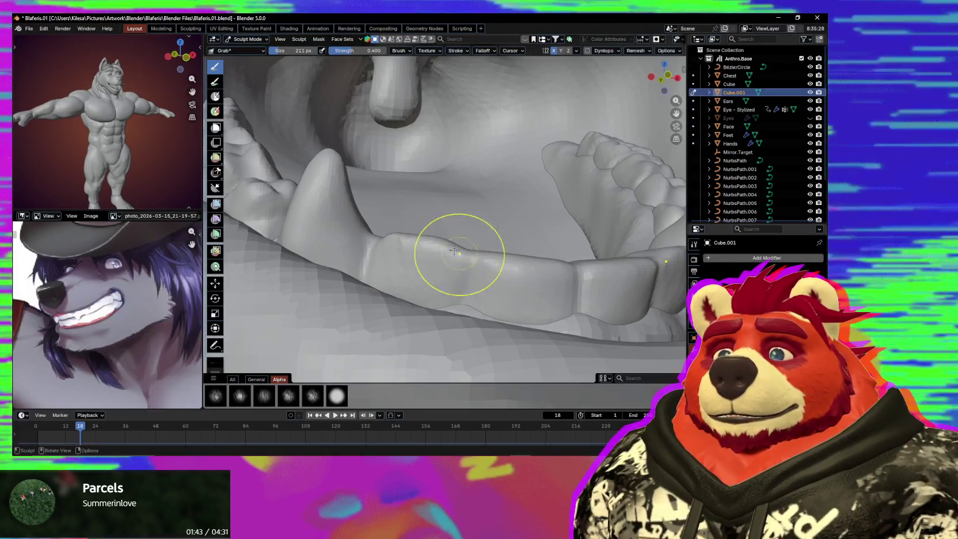
middle_click_drag(515, 280, 448, 313, "ctrl")
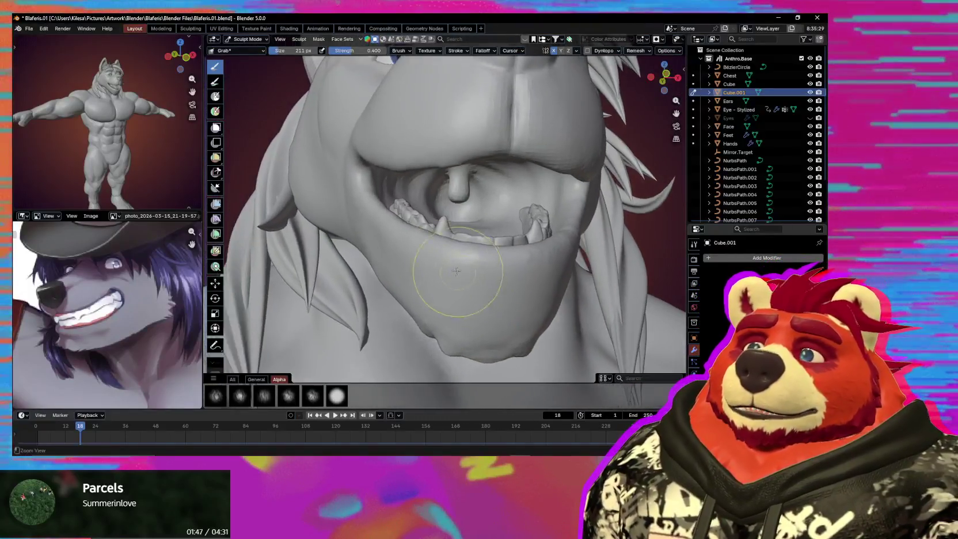
mouse_move(449, 314)
middle_mouse_down()
mouse_move(450, 227)
mouse_move(438, 214)
middle_mouse_up()
left_click(435, 216)
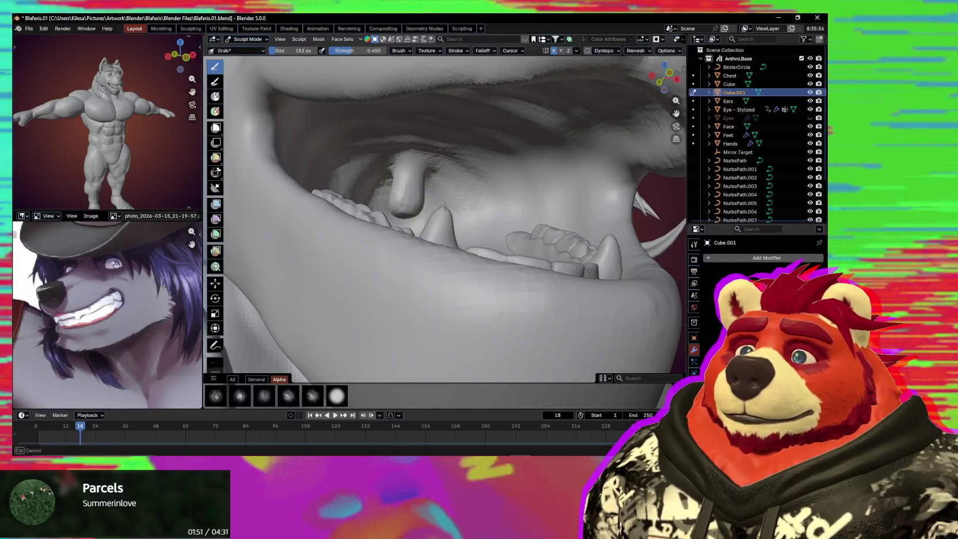
Step: Enlarge the Grab brush to 491 px and pull a lower tooth slightly right and down
key("f")
left_click(470, 217)
mouse_move(456, 215)
middle_mouse_down()
mouse_move(432, 240)
mouse_move(451, 223)
mouse_move(477, 223)
mouse_move(493, 256)
middle_mouse_up()
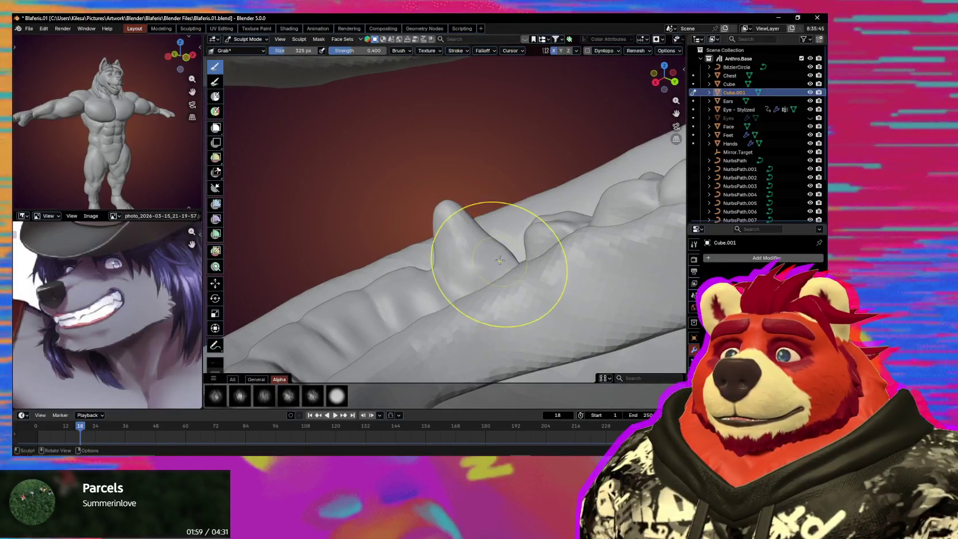
middle_click_drag(438, 245, 525, 258)
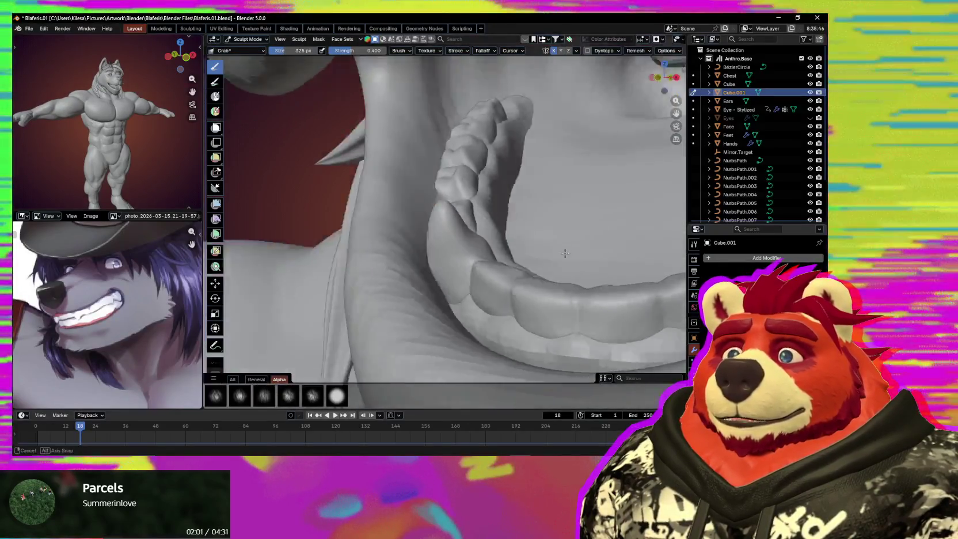
key("f")
left_click(486, 277)
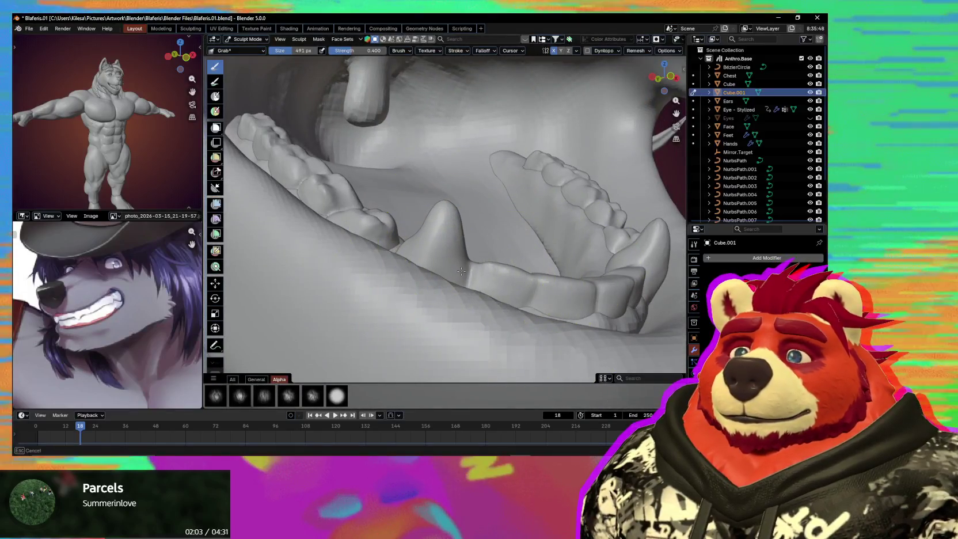
middle_click_drag(482, 278, 444, 213)
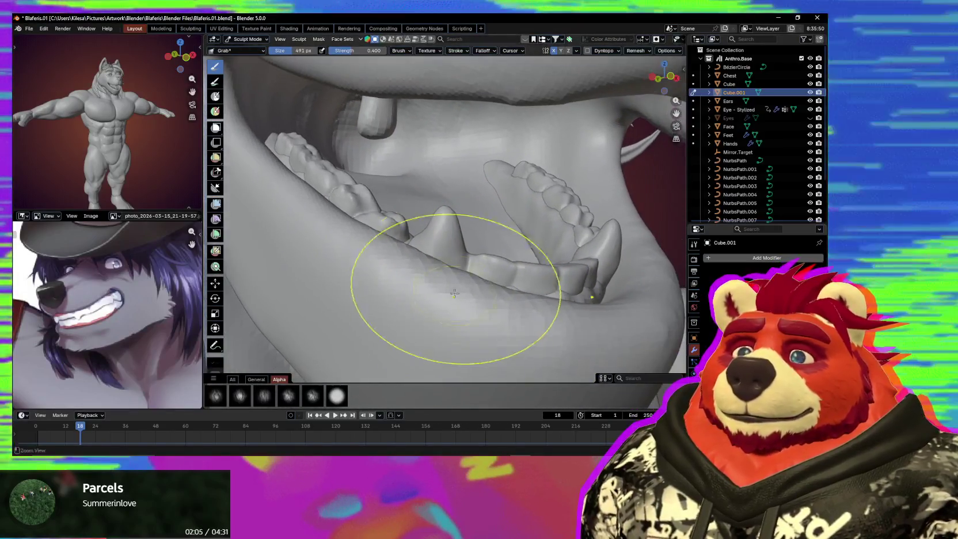
left_click_drag(445, 212, 451, 220)
Step: Set a smaller Grab brush size and bring the open mouth's lower teeth into close view
key("f")
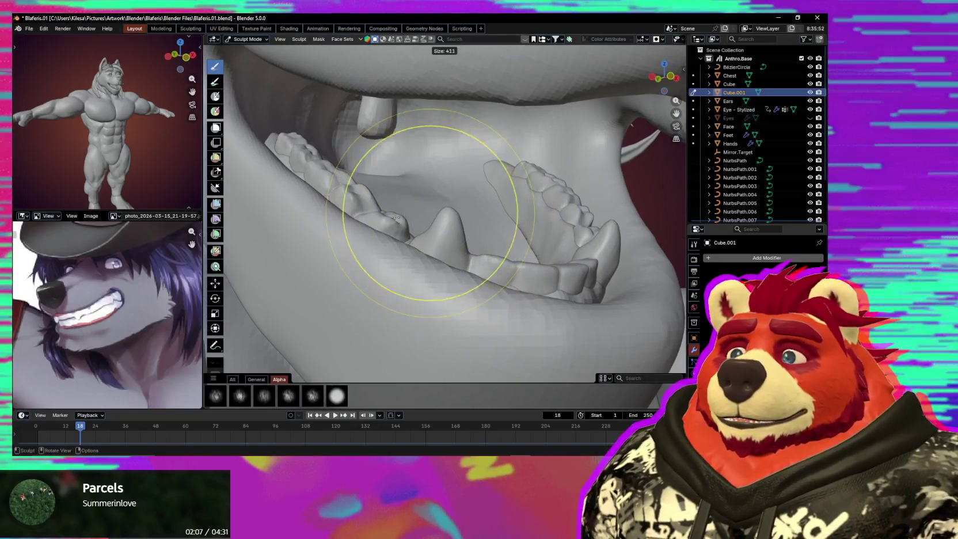
left_click(461, 217)
mouse_move(461, 217)
middle_mouse_down()
mouse_move(447, 213)
mouse_move(463, 234)
middle_mouse_up()
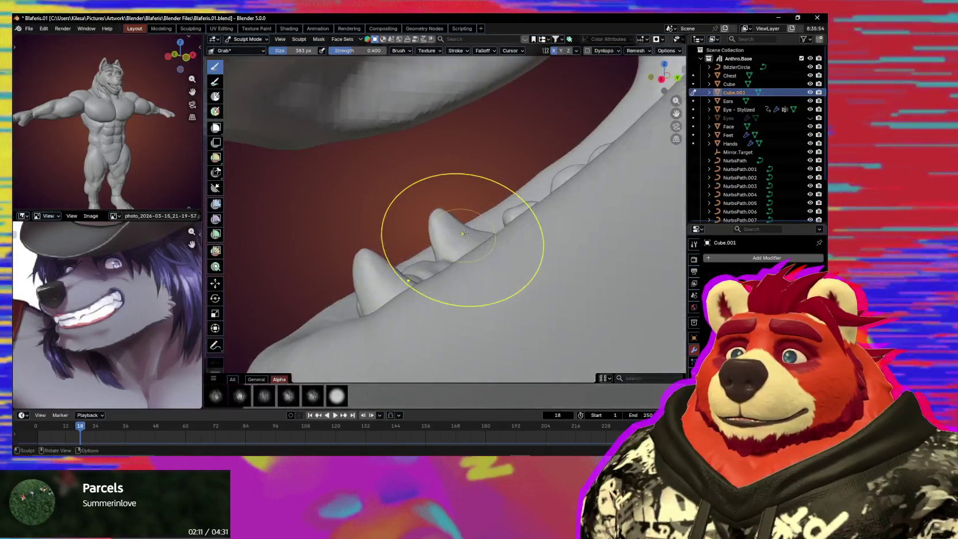
mouse_move(441, 227)
middle_mouse_down()
mouse_move(536, 252)
mouse_move(465, 323)
mouse_move(473, 268)
mouse_move(498, 275)
middle_mouse_up()
scroll(536, 252, "down", 4)
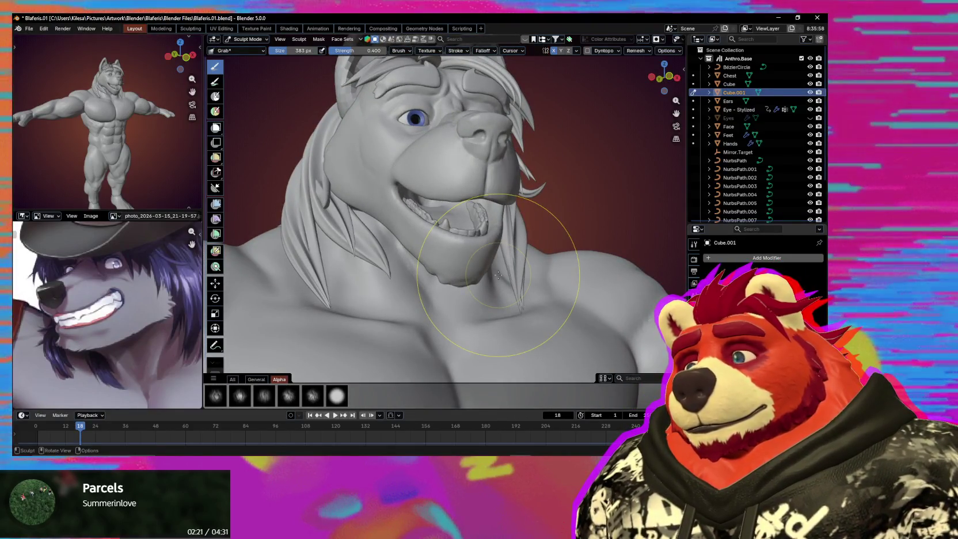
scroll(472, 205, "up", 5)
middle_click_drag(472, 205, 486, 233)
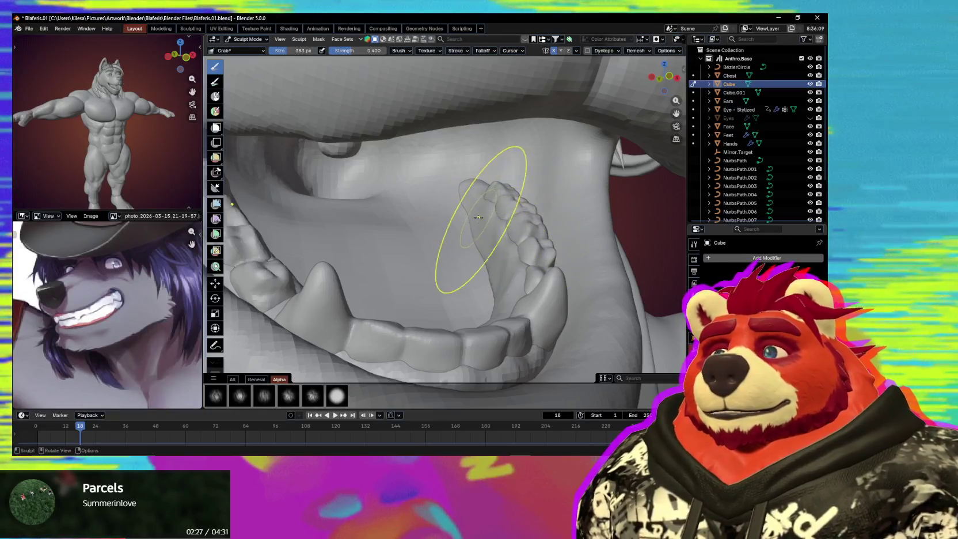
Step: Shrink the brush, move sculpting to the other teeth piece, and orbit so its ridge lies horizontally
key("f")
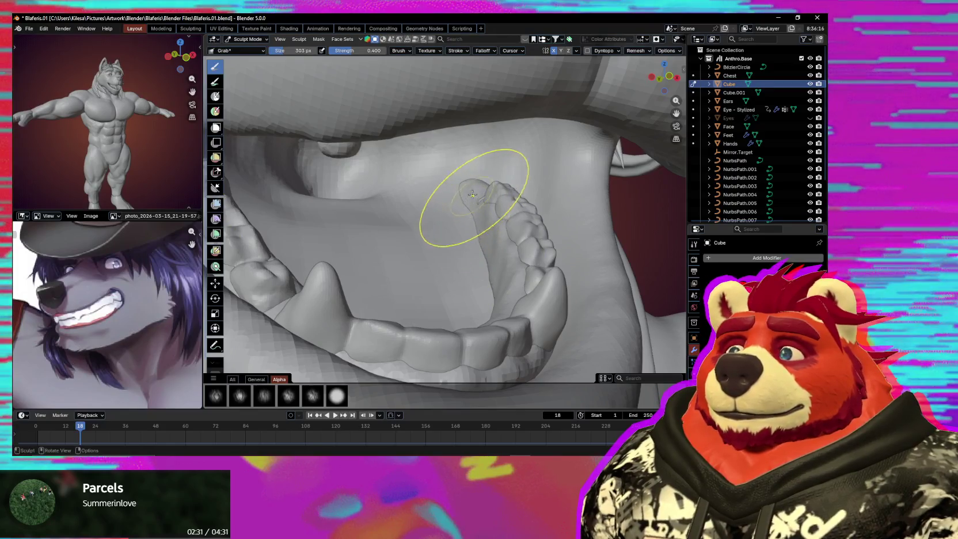
key("alt+q")
middle_click_drag(482, 201, 503, 219)
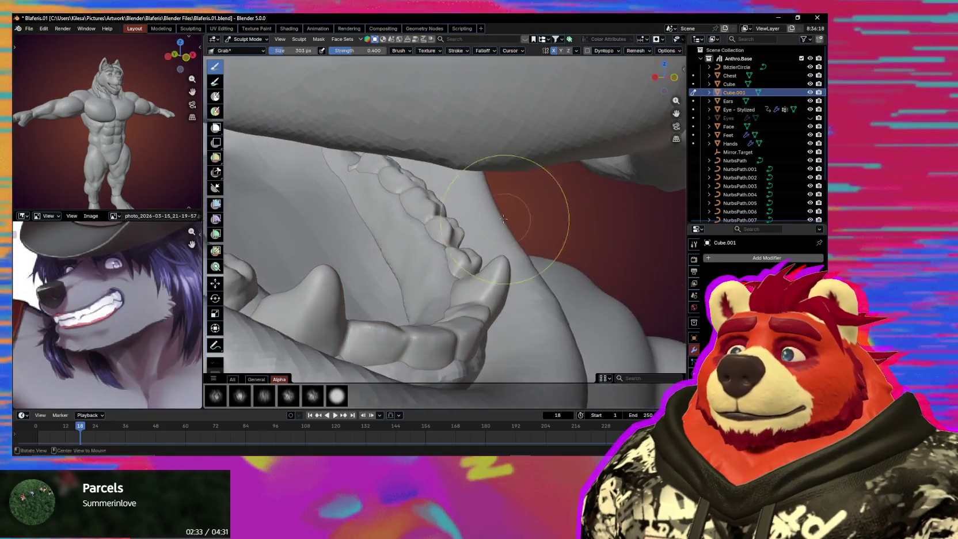
middle_click_drag(386, 204, 381, 192)
scroll(332, 186, "up", 4)
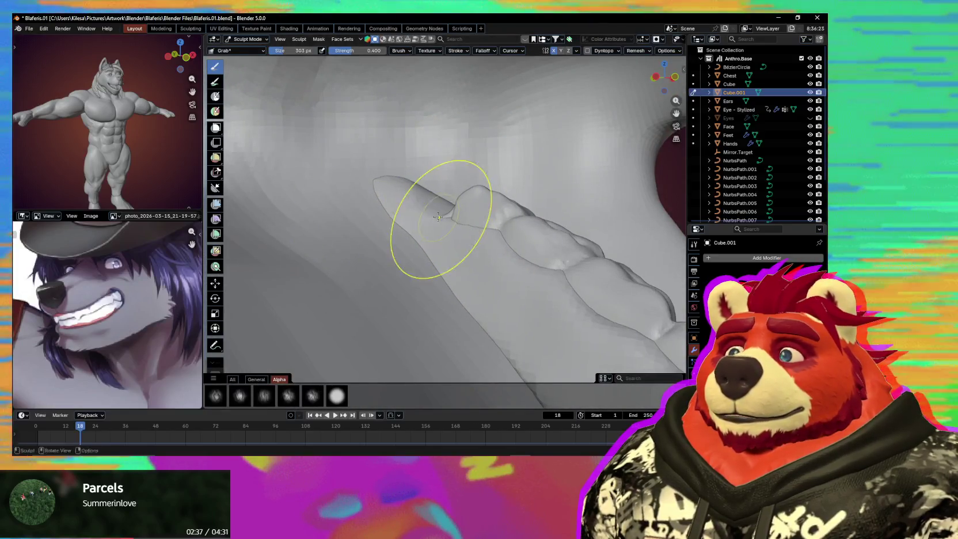
mouse_move(428, 229)
middle_mouse_down()
mouse_move(556, 269)
mouse_move(524, 213)
mouse_move(518, 233)
mouse_move(459, 235)
mouse_move(533, 214)
mouse_move(482, 254)
mouse_move(519, 231)
mouse_move(478, 233)
mouse_move(481, 257)
mouse_move(427, 274)
mouse_move(496, 231)
mouse_move(459, 271)
mouse_move(486, 220)
mouse_move(457, 222)
mouse_move(478, 224)
middle_mouse_up()
scroll(460, 220, "down", 4)
scroll(478, 224, "up", 3)
Step: Smooth at strength 1.0, then grab the pointed tip and push the stray spike back in
key("shift+s")
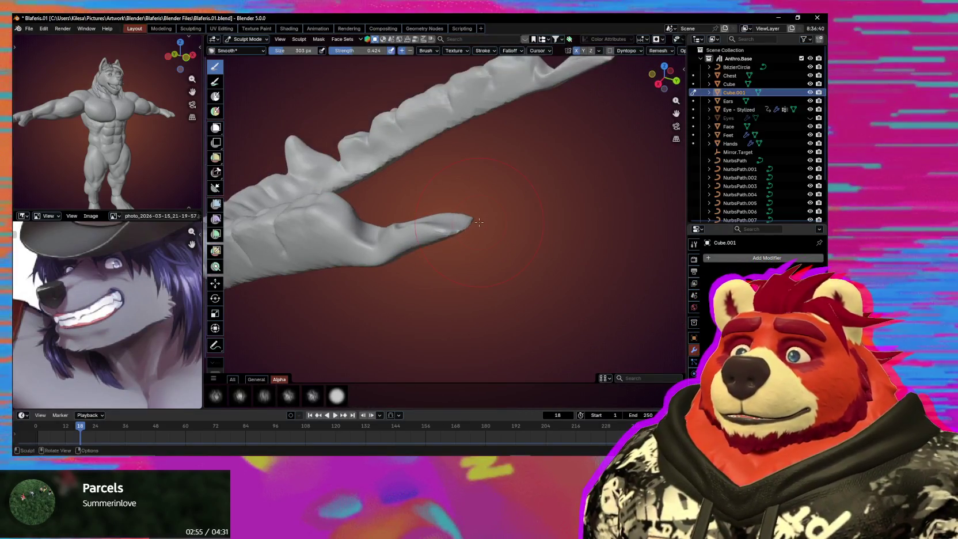
left_click(616, 238)
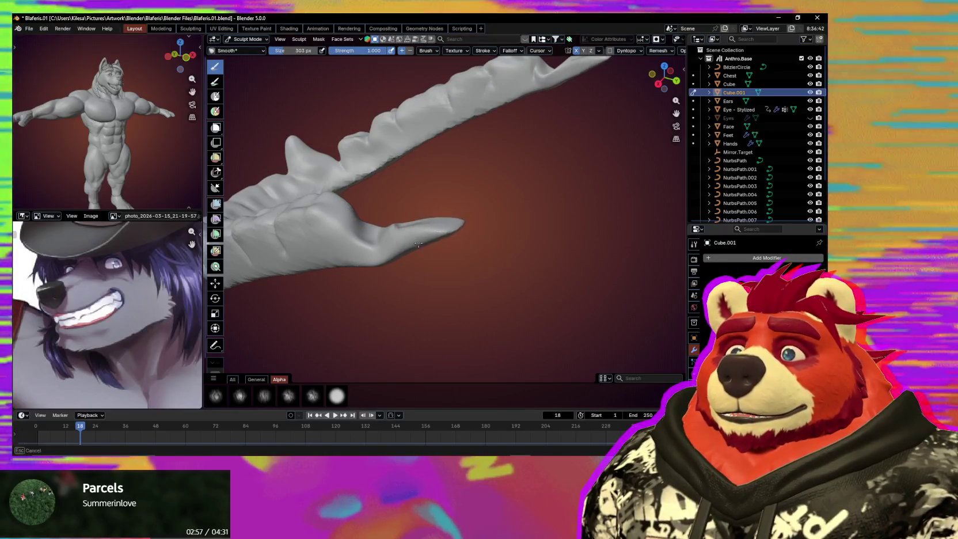
mouse_move(422, 254)
middle_mouse_down()
mouse_move(422, 234)
mouse_move(454, 230)
middle_mouse_up()
scroll(454, 230, "up", 3)
key("g")
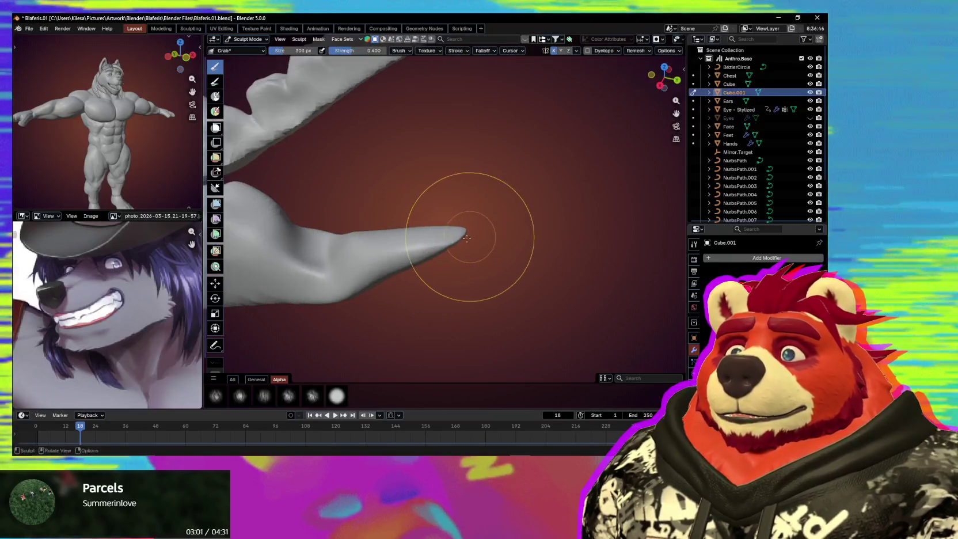
left_click_drag(449, 236, 389, 260)
middle_click_drag(395, 248, 480, 223)
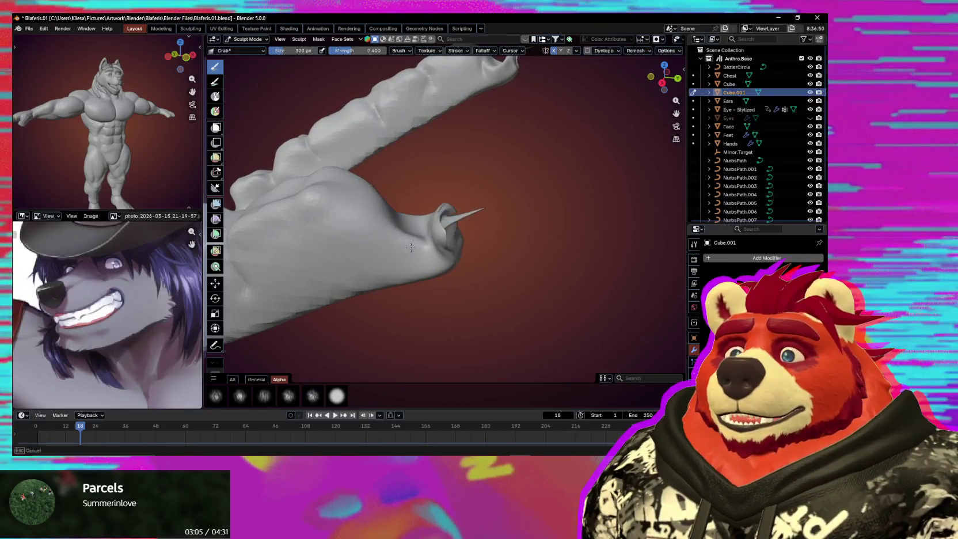
mouse_move(409, 242)
middle_mouse_down("ctrl")
mouse_move(458, 222)
mouse_move(428, 236)
mouse_move(441, 240)
mouse_move(448, 228)
middle_mouse_up("ctrl")
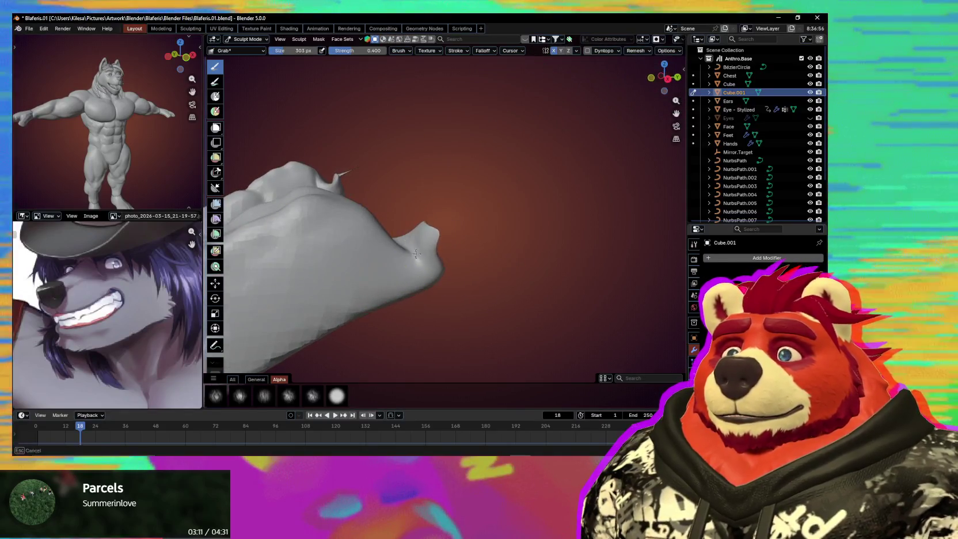
left_click_drag(441, 234, 431, 234)
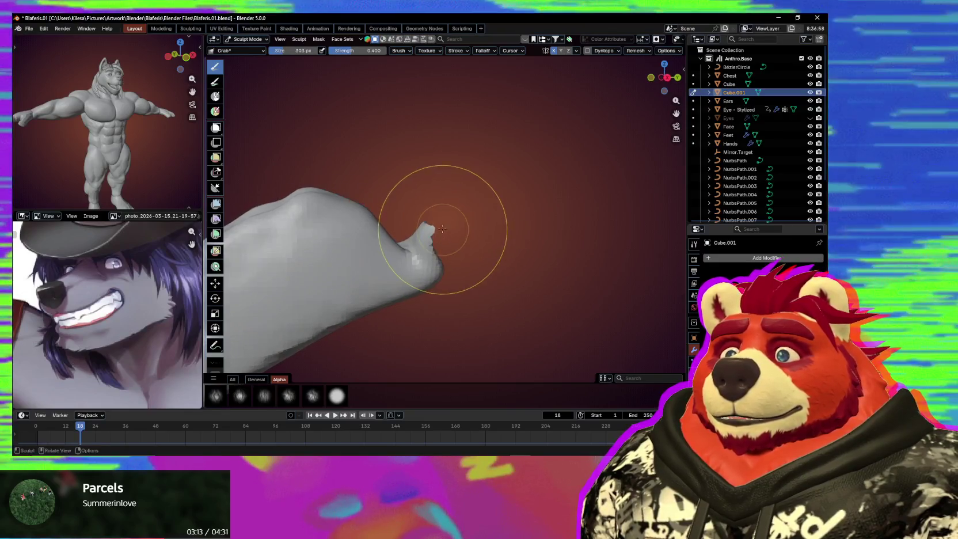
middle_click_drag(438, 227, 425, 236)
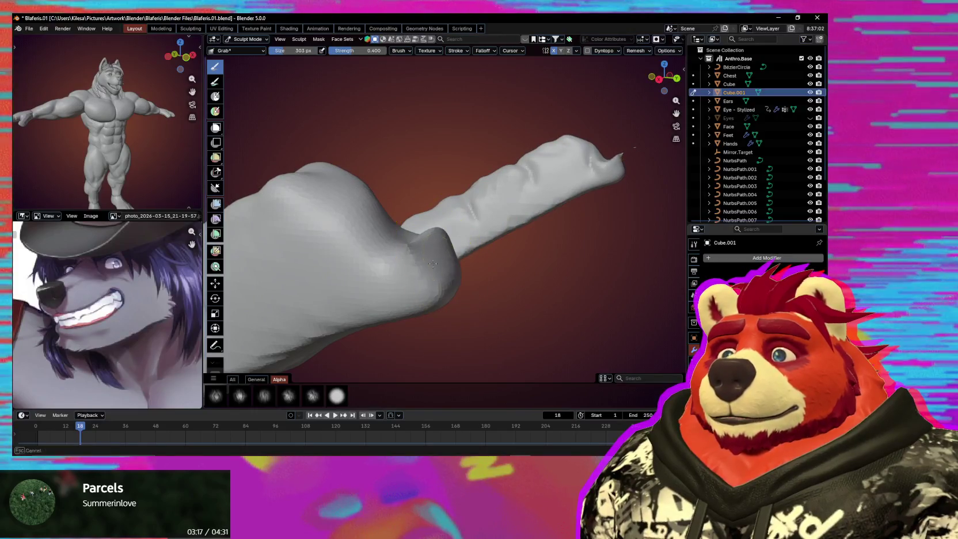
Step: Flatten the bump on the rounded end with Flatten/Contrast, resizing the brush to 210 px
key("shift+t")
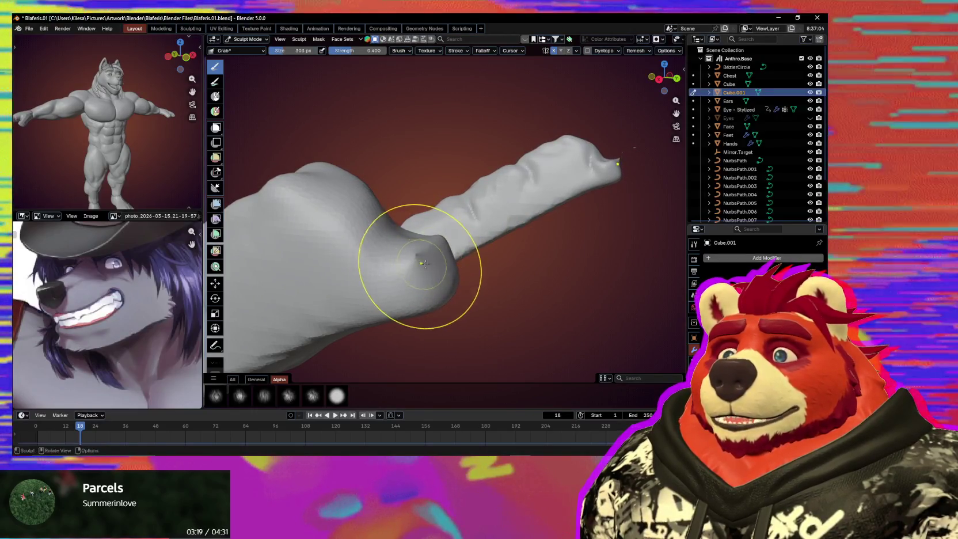
middle_click_drag(427, 256, 441, 252)
left_click_drag(403, 263, 433, 249)
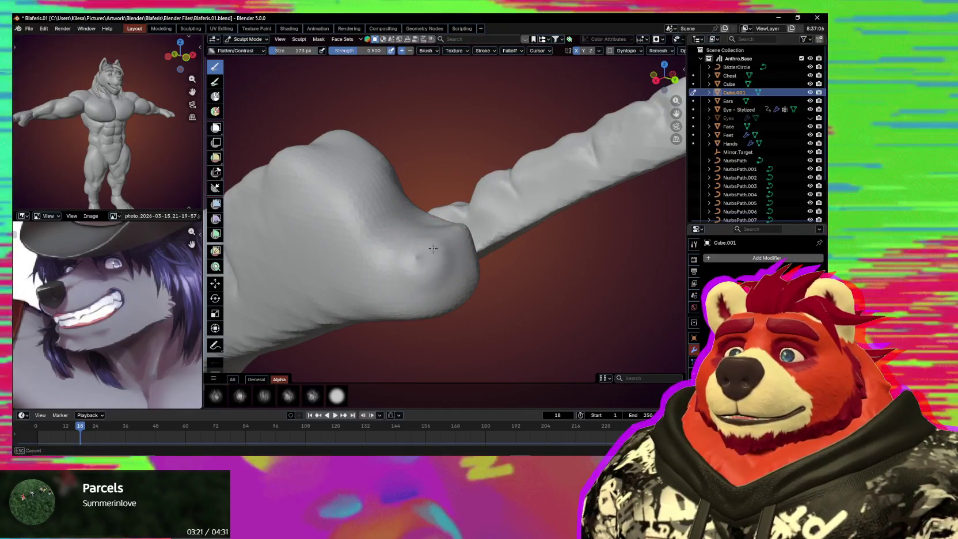
mouse_move(401, 274)
middle_mouse_down()
mouse_move(513, 276)
mouse_move(507, 270)
middle_mouse_up()
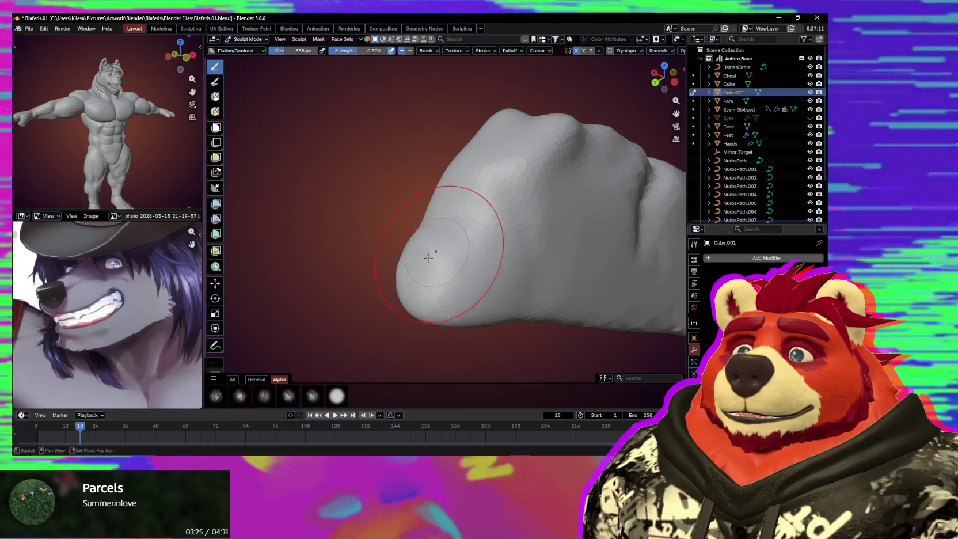
middle_click_drag(420, 303, 491, 281)
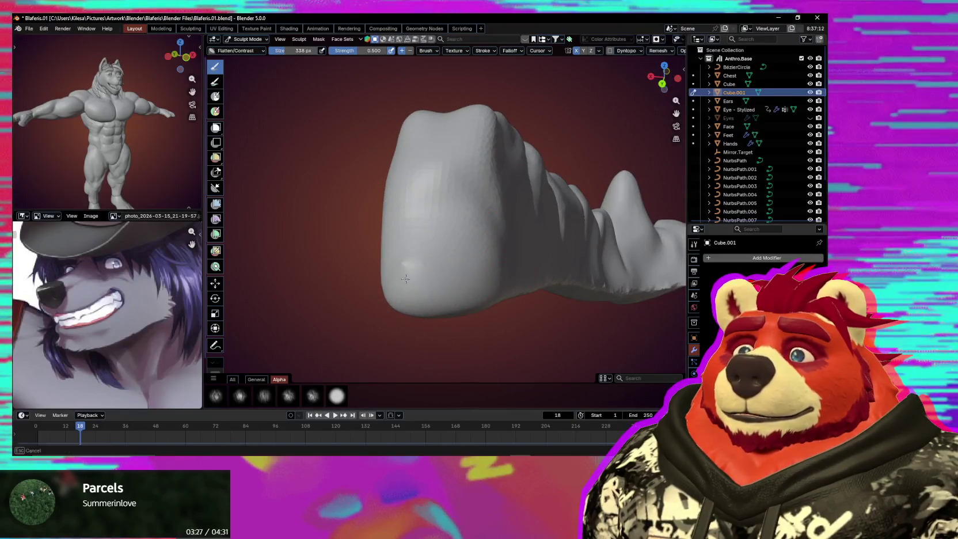
middle_click_drag(396, 297, 469, 280)
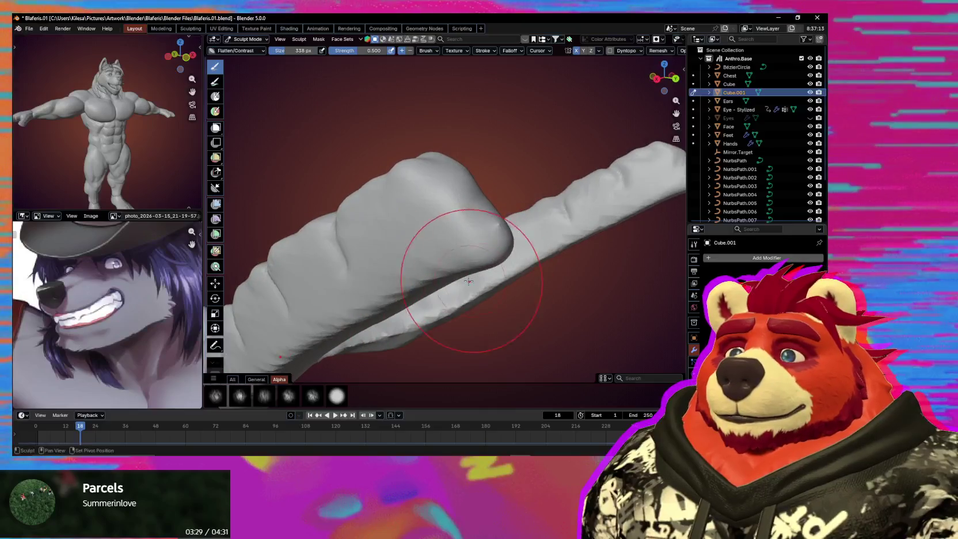
mouse_move(494, 236)
middle_mouse_down()
mouse_move(487, 254)
mouse_move(524, 274)
mouse_move(466, 304)
middle_mouse_up()
key("f")
scroll(474, 299, "up", 5)
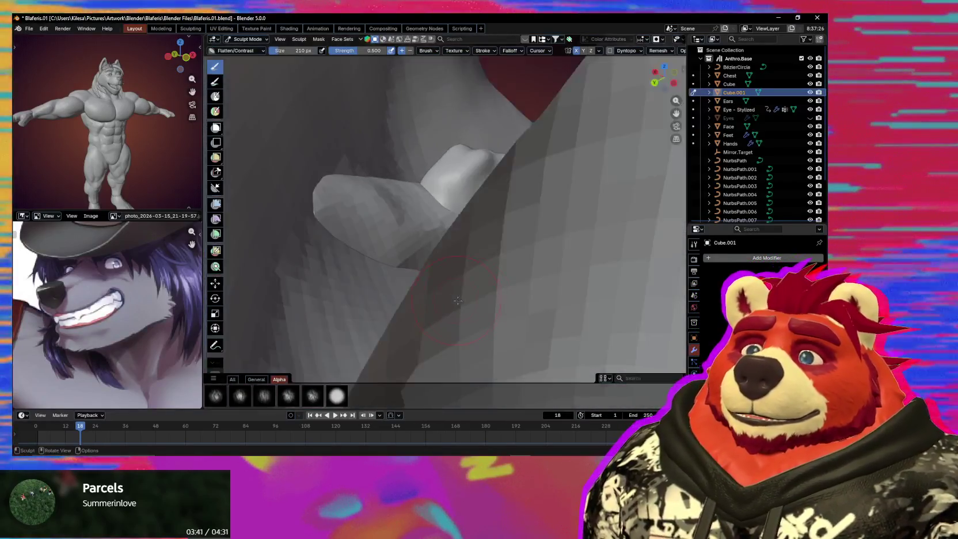
Step: In Object Mode, select both teeth pieces, duplicate them, and flip the copies along Z
scroll(466, 303, "down", 5)
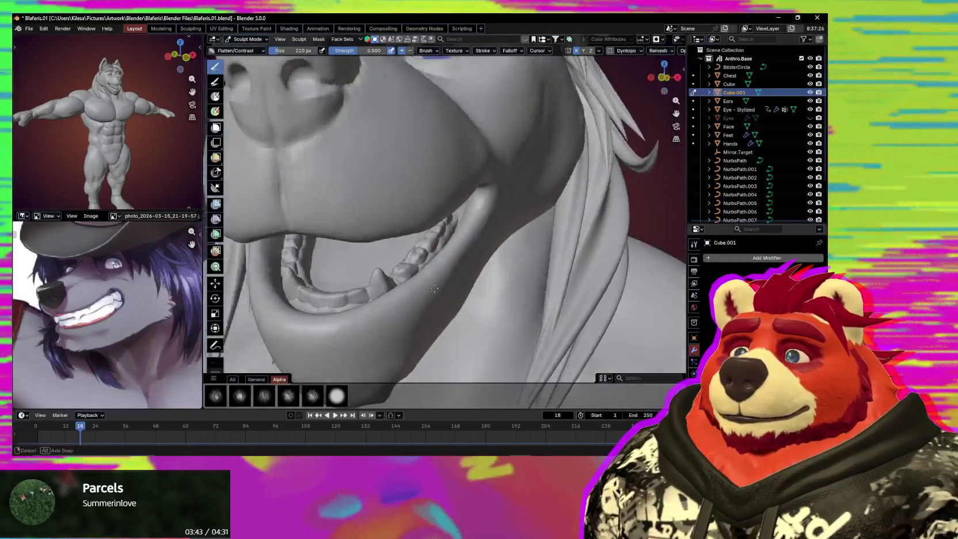
mouse_move(466, 304)
middle_mouse_down()
mouse_move(499, 269)
mouse_move(414, 275)
mouse_move(509, 274)
middle_mouse_up()
key("ctrl+Tab")
left_click(508, 274)
left_click(442, 276, "shift")
key("shift+d")
key("z")
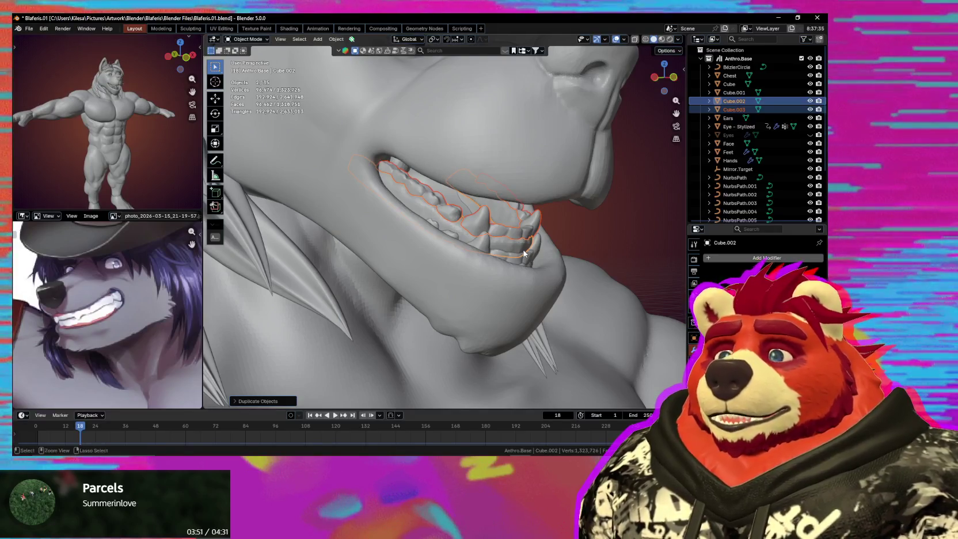
left_click(523, 249)
Step: Zoom out and orbit to view the flipped Cube.002 and Cube.003 copies in the wolf's head
mouse_move(526, 234)
middle_mouse_down()
mouse_move(536, 217)
mouse_move(539, 235)
middle_mouse_up()
scroll(536, 217, "down", 5)
scroll(539, 235, "down", 3)
scroll(554, 256, "down", 3)
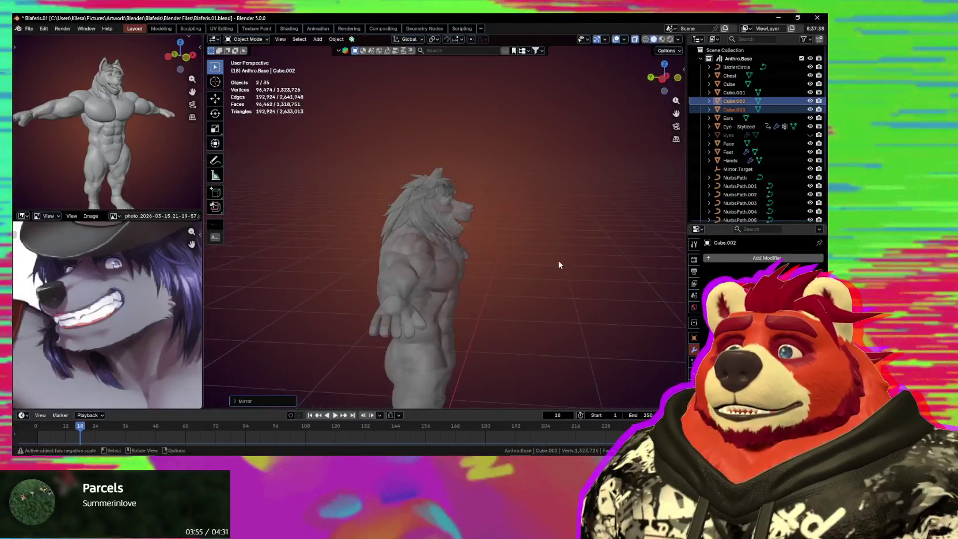
mouse_move(534, 298)
middle_mouse_down()
mouse_move(579, 231)
mouse_move(551, 230)
mouse_move(520, 192)
middle_mouse_up()
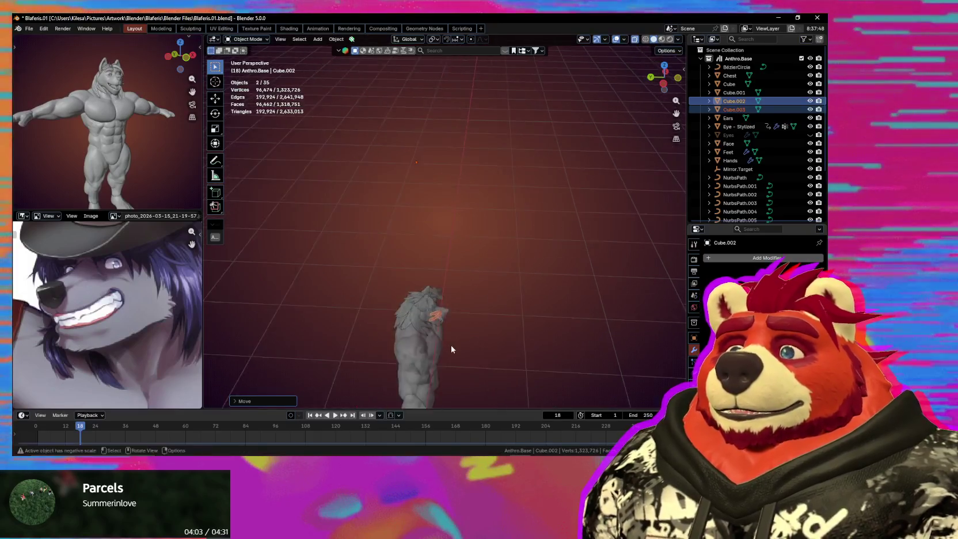
scroll(450, 327, "up", 2)
scroll(452, 322, "up", 3)
scroll(448, 313, "up", 3)
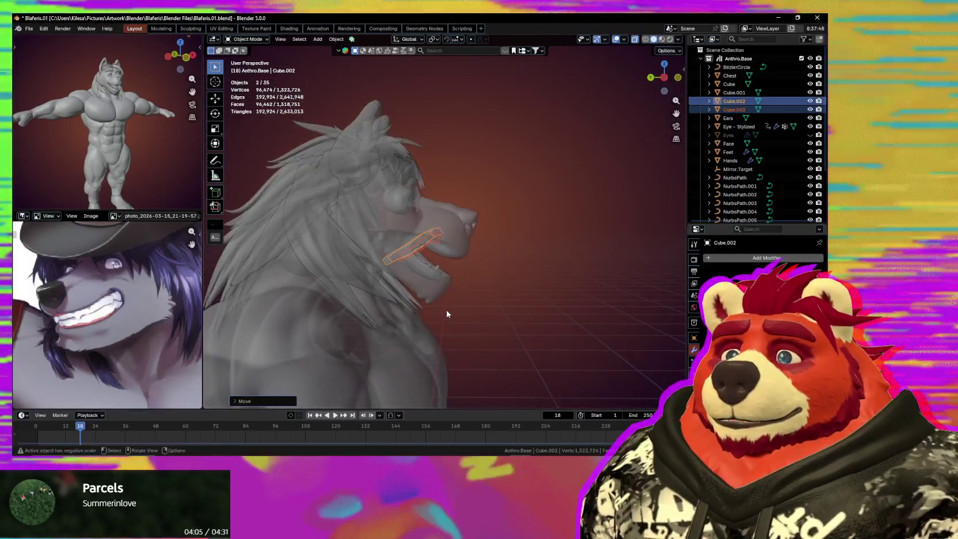
scroll(472, 319, "up", 3)
scroll(500, 333, "down", 3)
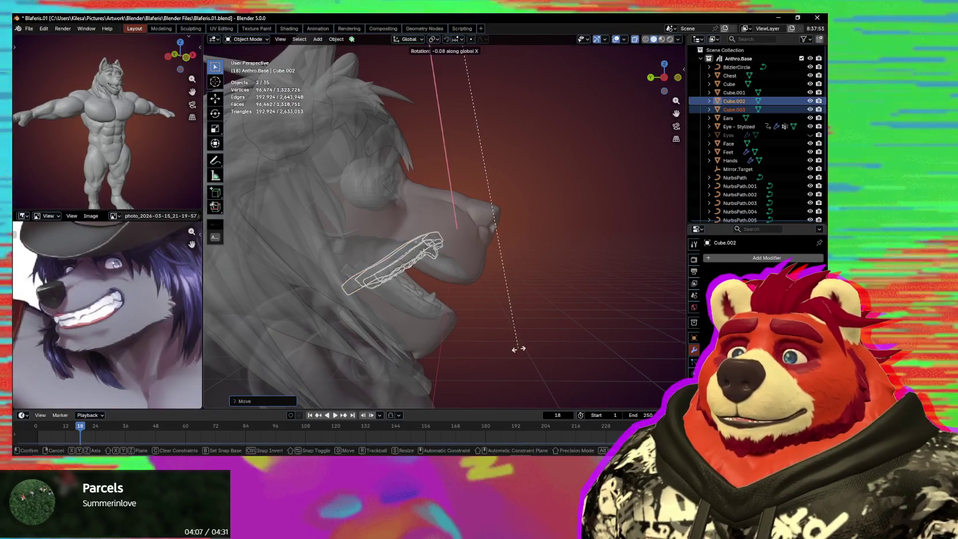
Step: Set the flipped teeth copy's origin to its geometry and slide it along X
right_click(499, 309)
mouse_move(476, 316)
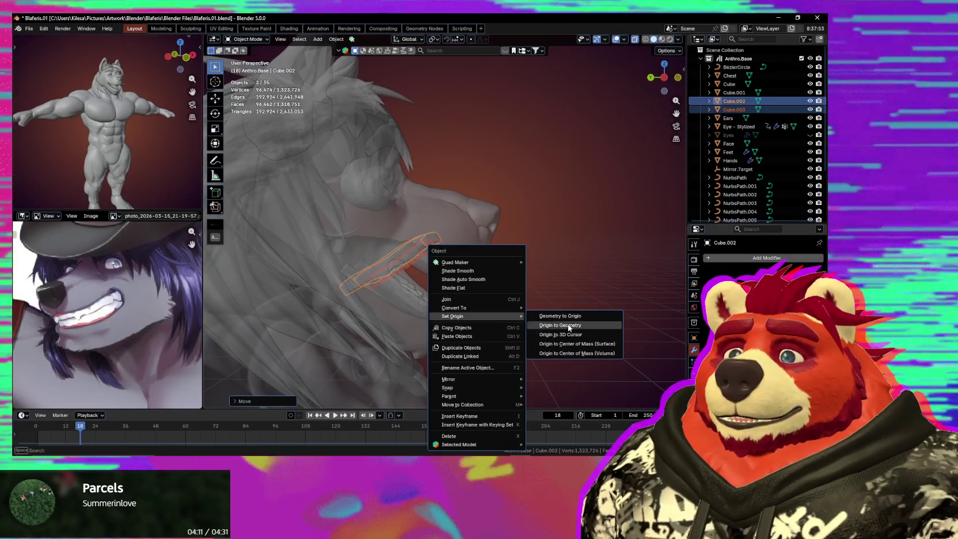
left_click(569, 326)
scroll(556, 337, "up", 3)
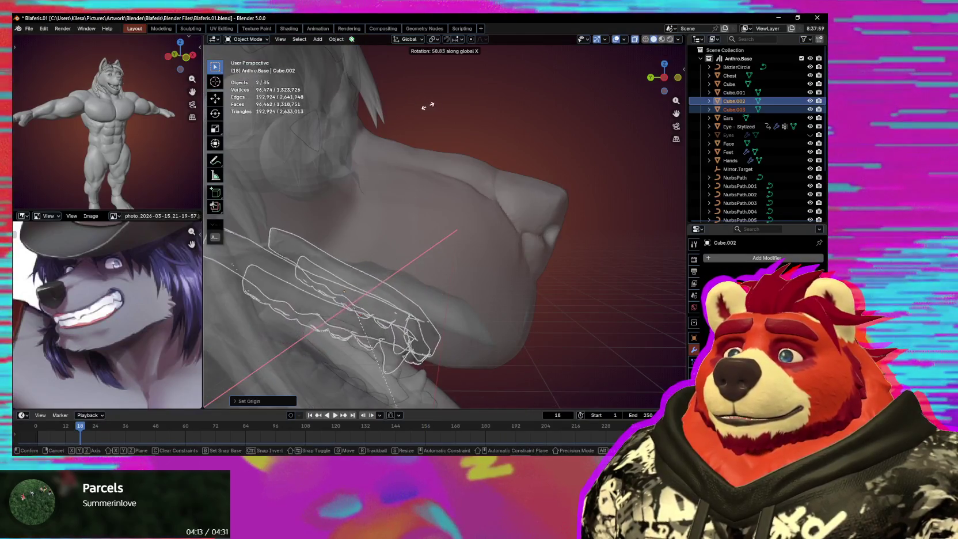
mouse_move(448, 187)
middle_mouse_down()
mouse_move(477, 137)
mouse_move(477, 170)
mouse_move(510, 228)
middle_mouse_up()
scroll(509, 229, "up", 2)
scroll(533, 260, "up", 2)
mouse_move(533, 260)
middle_mouse_down()
mouse_move(533, 249)
mouse_move(534, 258)
middle_mouse_up()
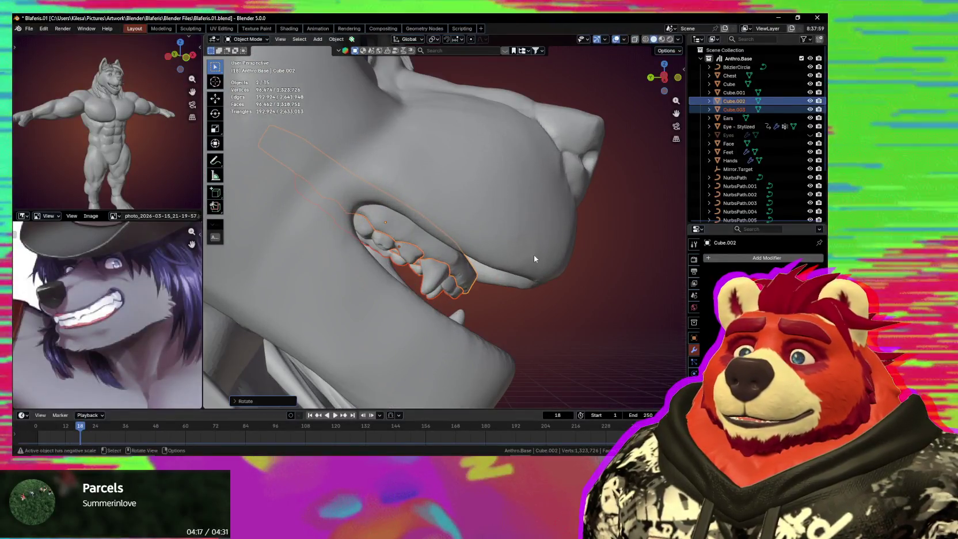
left_click(597, 252)
Step: Start tilting the copied teeth about X inside the open mouth, then cancel the rotation
scroll(586, 264, "up", 2)
scroll(586, 264, "up", 1)
mouse_move(586, 264)
middle_mouse_down()
mouse_move(520, 287)
mouse_move(591, 297)
mouse_move(586, 291)
mouse_move(605, 288)
mouse_move(574, 284)
mouse_move(600, 303)
mouse_move(526, 289)
mouse_move(427, 325)
mouse_move(533, 286)
middle_mouse_up()
key("r")
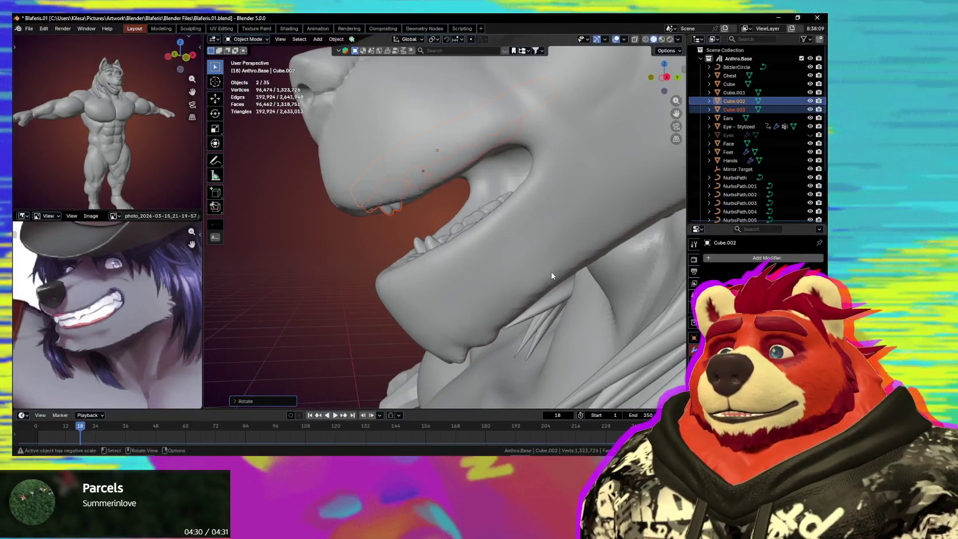
key("r")
key("x")
key("Escape")
Step: Move the copied teeth and tilt them twice about X to seat them in the upper jaw
key("g")
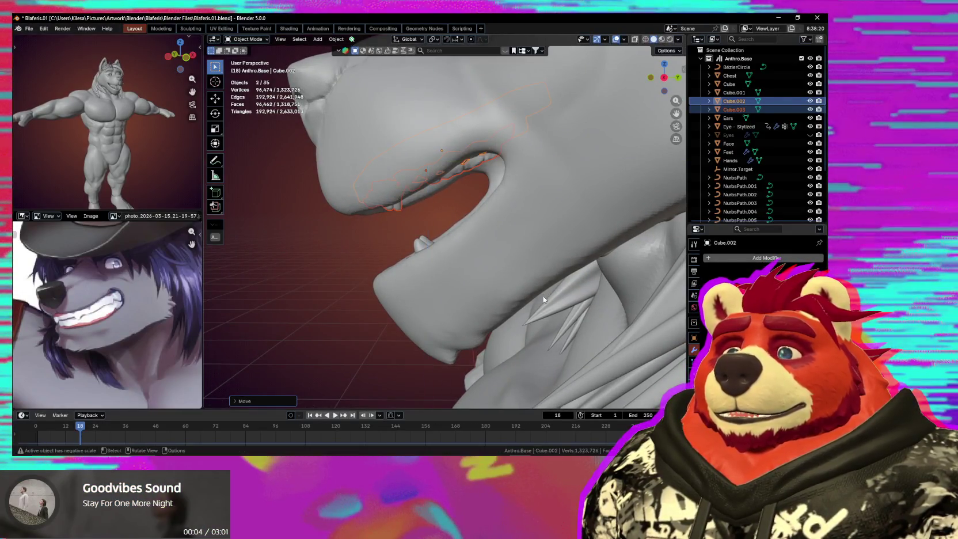
mouse_move(543, 299)
middle_mouse_down()
mouse_move(654, 282)
mouse_move(575, 327)
mouse_move(576, 301)
mouse_move(488, 270)
mouse_move(481, 254)
mouse_move(495, 216)
mouse_move(447, 201)
mouse_move(456, 167)
mouse_move(375, 153)
mouse_move(460, 203)
mouse_move(514, 205)
mouse_move(430, 183)
middle_mouse_up()
key("r")
key("x")
left_click(643, 300)
key("r")
key("x")
left_click(578, 299)
Step: Enter Sculpt Mode and make the copied teeth the sculpted object
key("ctrl+Tab")
left_click(475, 242)
key("alt+q")
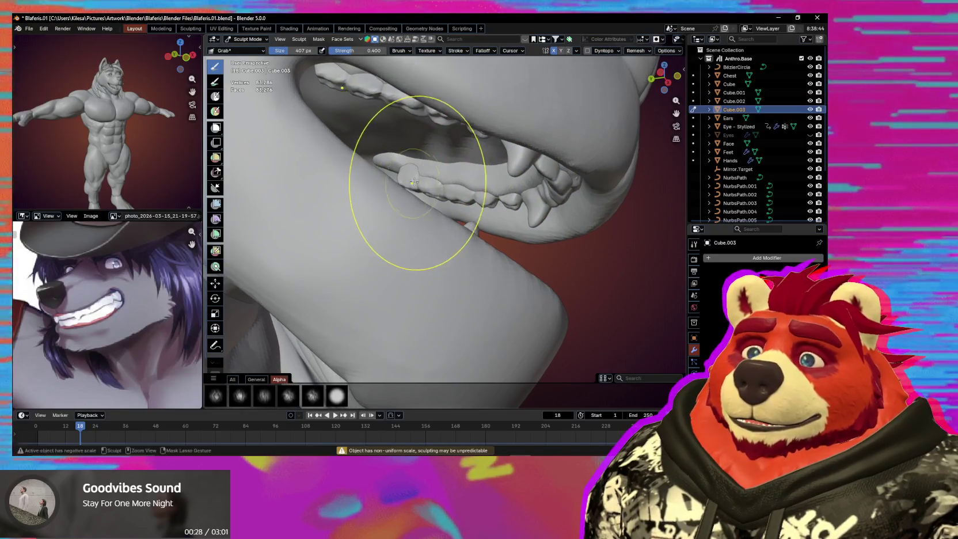
Step: Orbit around the wolf's open mouth to check both teeth rows from the side
scroll(415, 181, "up", 5)
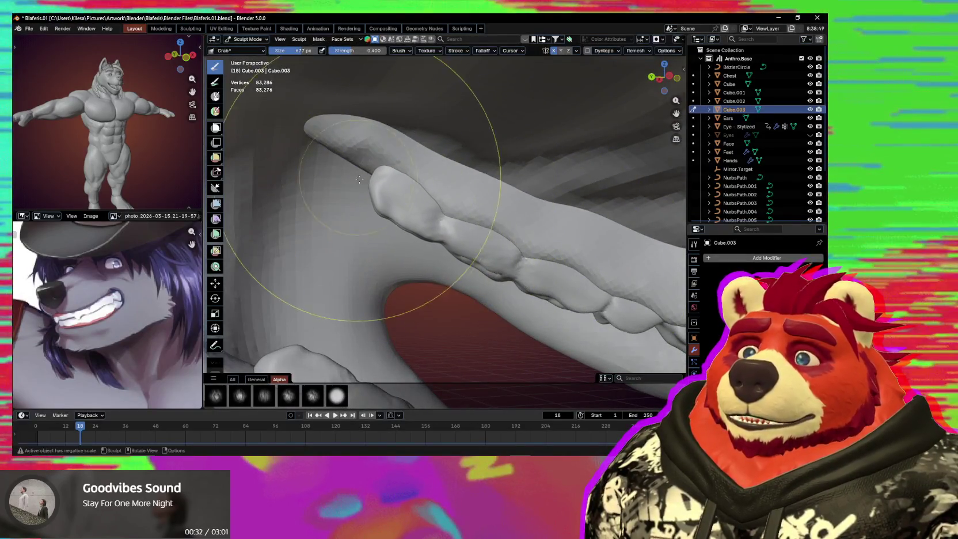
mouse_move(490, 266)
middle_mouse_down()
mouse_move(483, 258)
mouse_move(371, 271)
mouse_move(482, 263)
mouse_move(384, 162)
middle_mouse_up()
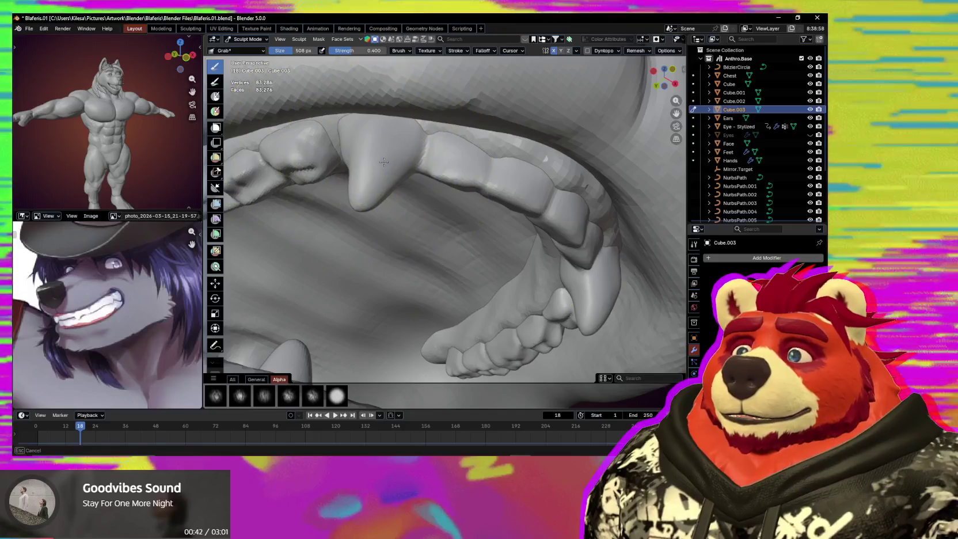
mouse_move(372, 152)
middle_mouse_down()
mouse_move(425, 221)
mouse_move(436, 210)
middle_mouse_up()
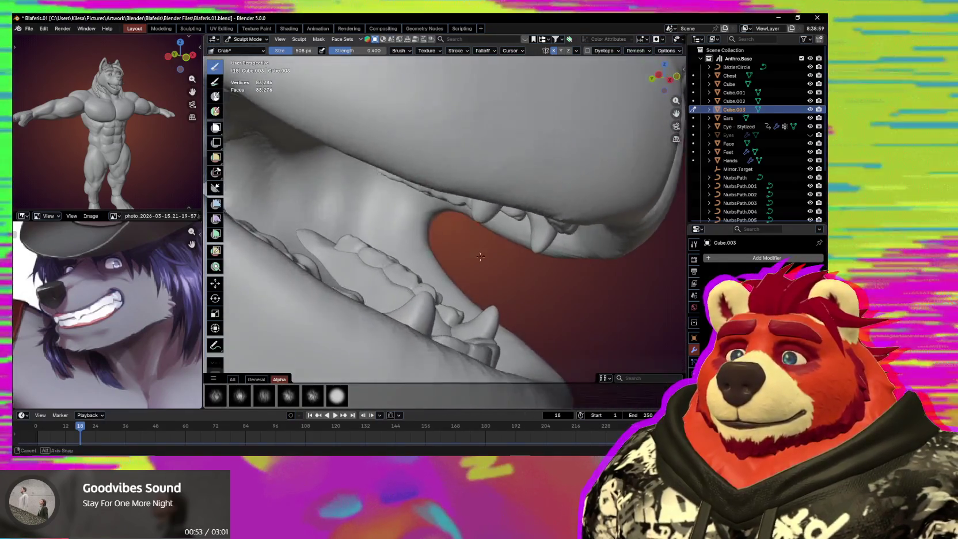
mouse_move(390, 245)
middle_mouse_down()
mouse_move(472, 306)
mouse_move(431, 261)
mouse_move(448, 283)
mouse_move(437, 363)
mouse_move(423, 327)
mouse_move(465, 329)
mouse_move(472, 299)
mouse_move(480, 301)
middle_mouse_up()
Step: Switch sculpting to Cube.001's lower teeth, check from above, then return to Object Mode
key("alt+q")
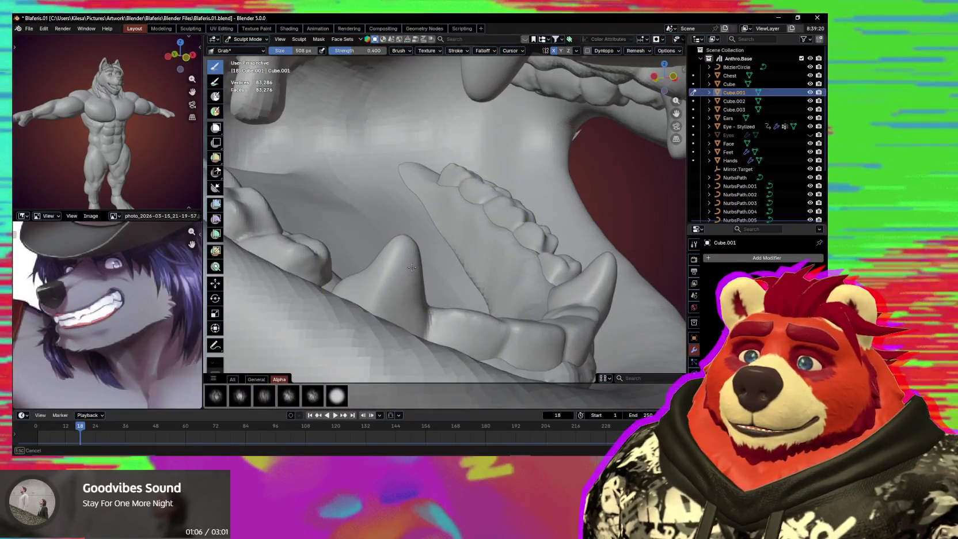
mouse_move(412, 266)
middle_mouse_down()
mouse_move(374, 280)
mouse_move(384, 299)
mouse_move(521, 270)
mouse_move(500, 300)
mouse_move(388, 301)
mouse_move(454, 304)
middle_mouse_up()
scroll(406, 278, "down", 2)
scroll(417, 278, "down", 2)
scroll(418, 279, "down", 2)
key("ctrl+Tab")
Step: Add a new cube beside the character's feet and enter Edit Mode on it
scroll(454, 304, "down", 3)
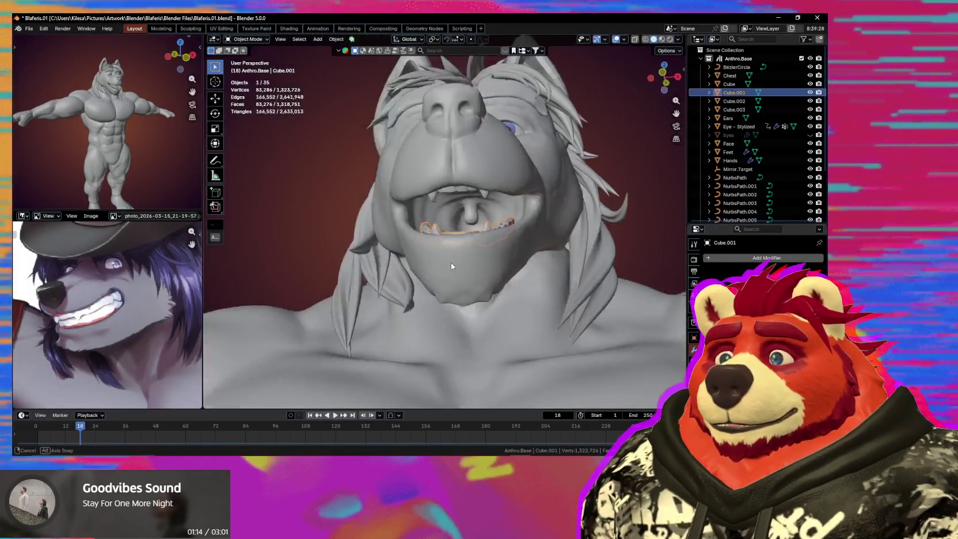
mouse_move(451, 262)
middle_mouse_down()
mouse_move(517, 300)
mouse_move(467, 278)
mouse_move(475, 294)
mouse_move(479, 266)
middle_mouse_up()
scroll(495, 299, "down", 2)
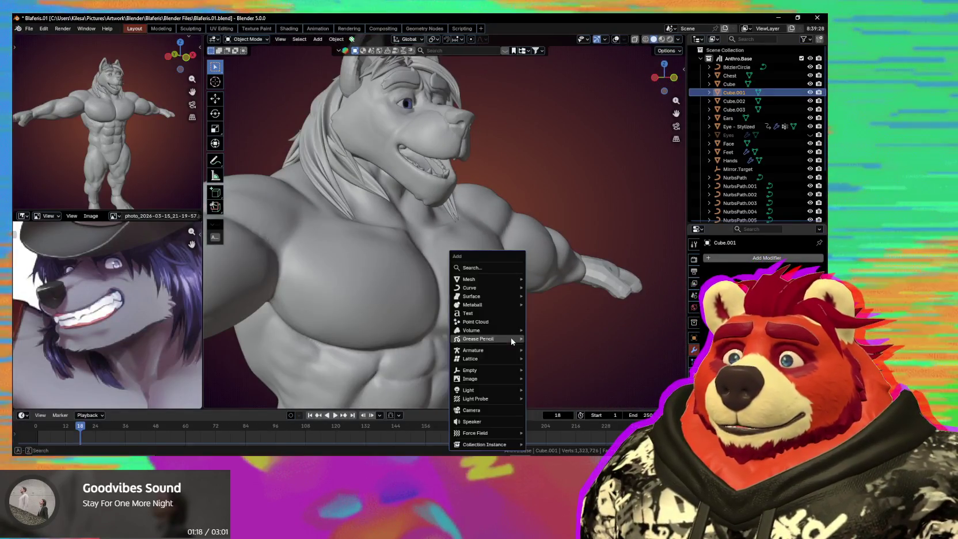
mouse_move(469, 278)
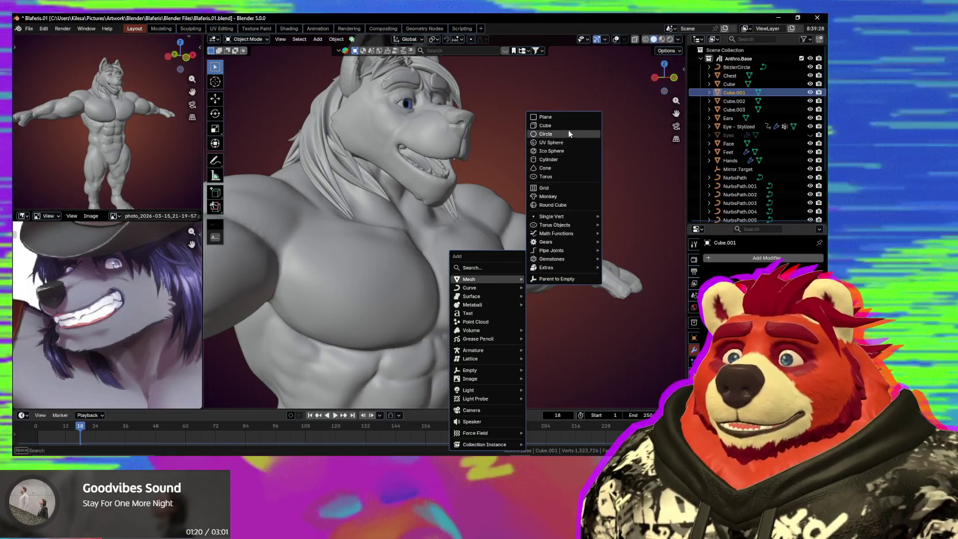
left_click(553, 129)
scroll(504, 198, "down", 2)
mouse_move(505, 197)
middle_mouse_down()
mouse_move(546, 293)
mouse_move(474, 207)
middle_mouse_up()
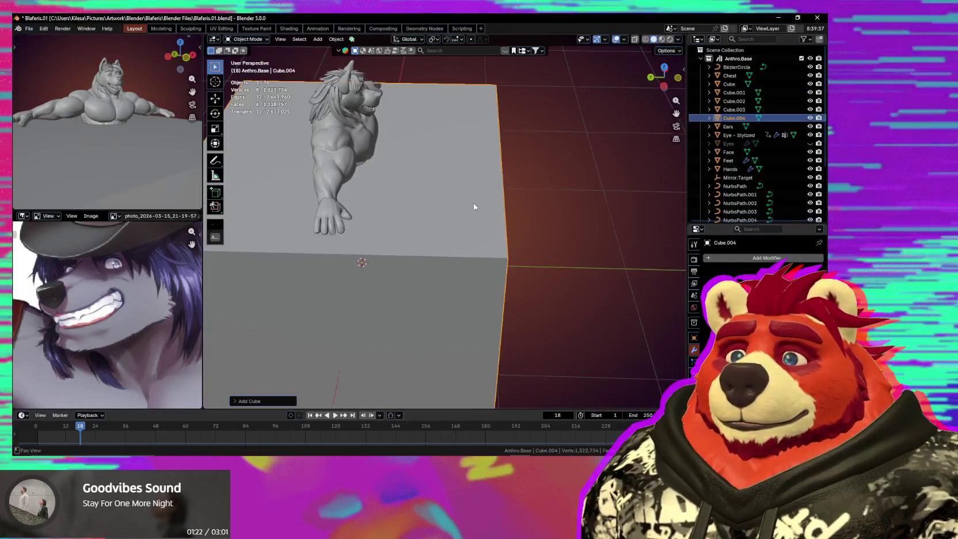
middle_click_drag(538, 265, 571, 248)
key("Tab")
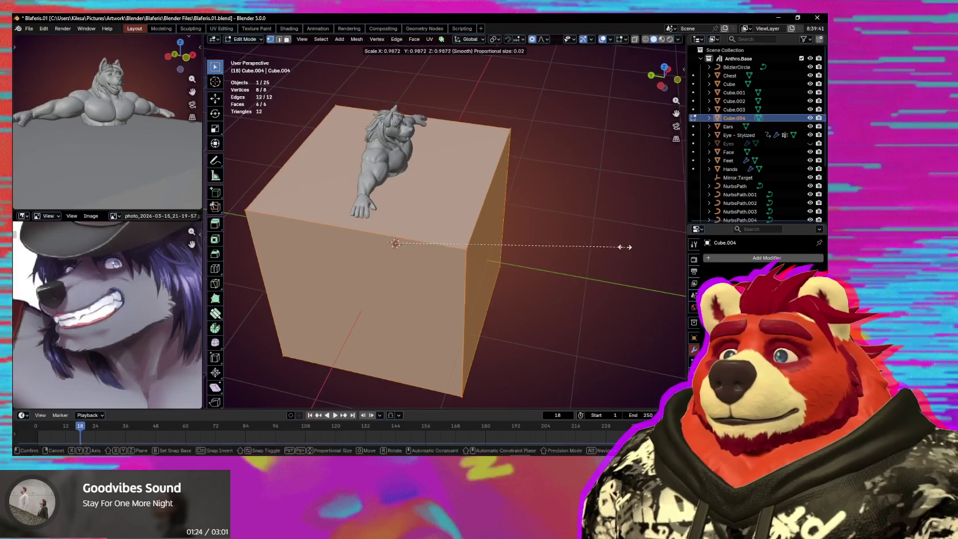
Step: Shrink the cube, stretch it lengthwise along Y, and slide it along Y
left_click(436, 235)
scroll(472, 277, "up", 2)
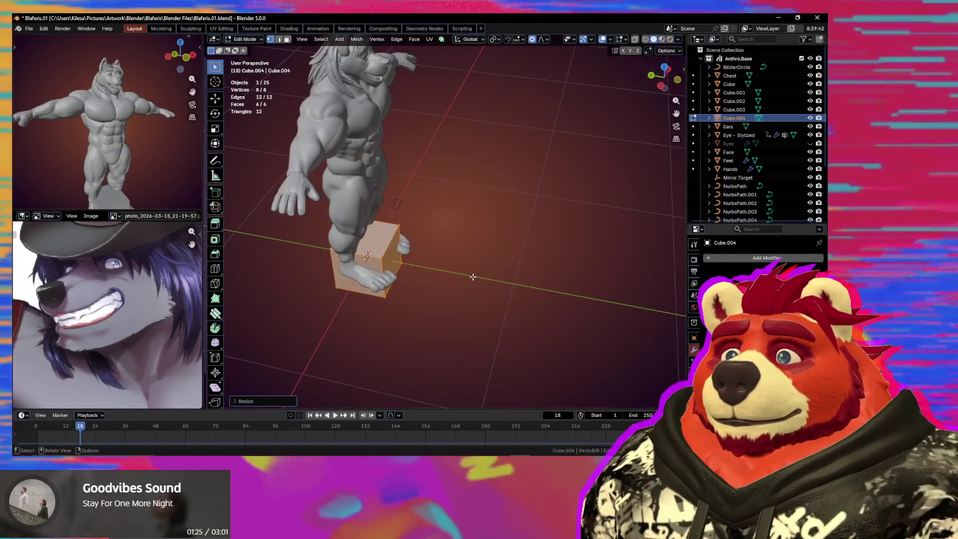
left_click(504, 289)
key("g")
key("y")
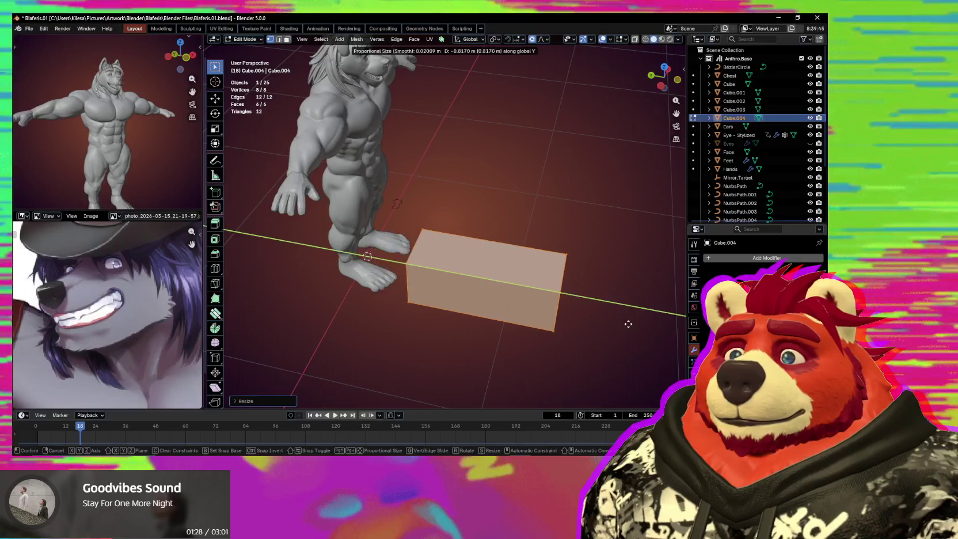
left_click(628, 324)
mouse_move(556, 310)
middle_mouse_down("shift")
mouse_move(512, 288)
mouse_move(501, 299)
middle_mouse_up("shift")
Step: Flatten the cube along Z into a slab and adjust its length
key("s")
key("z")
left_click(514, 315)
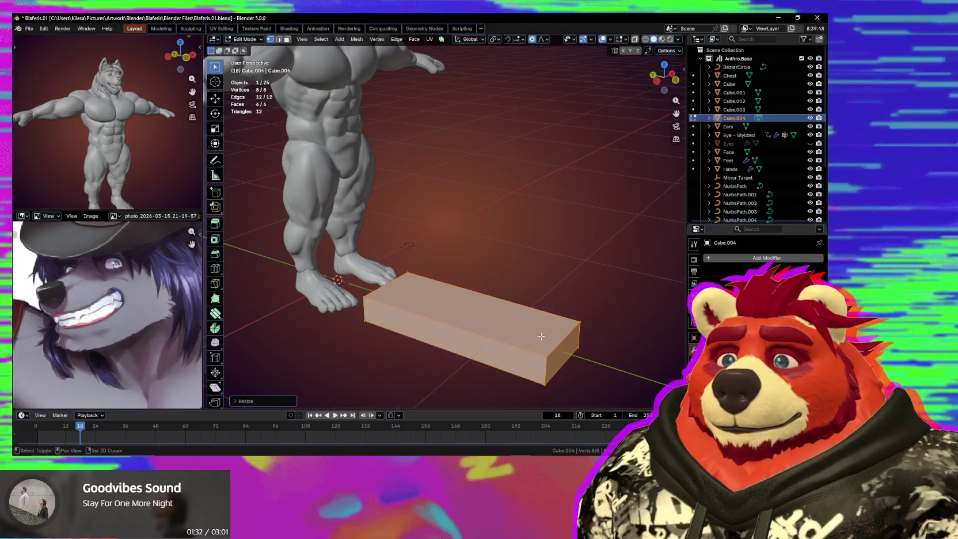
scroll(514, 316, "up", 3)
scroll(515, 317, "down", 1)
scroll(515, 317, "up", 1)
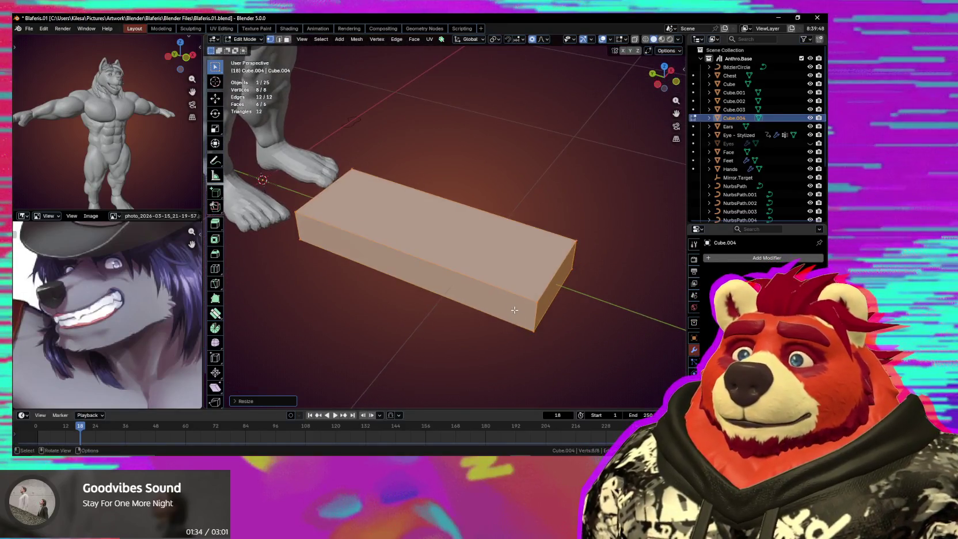
scroll(514, 302, "up", 1)
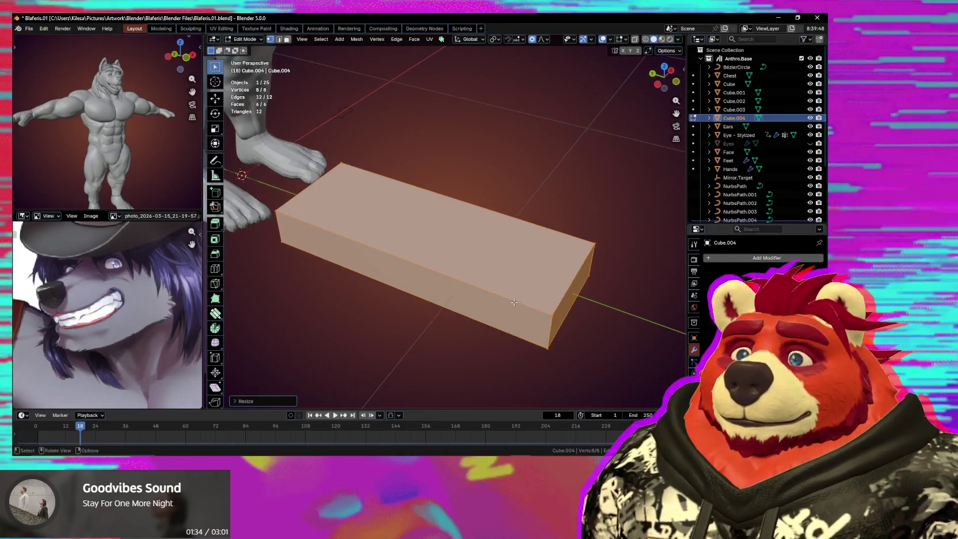
left_click(591, 311)
mouse_move(591, 310)
middle_mouse_down()
mouse_move(477, 306)
mouse_move(534, 322)
middle_mouse_up()
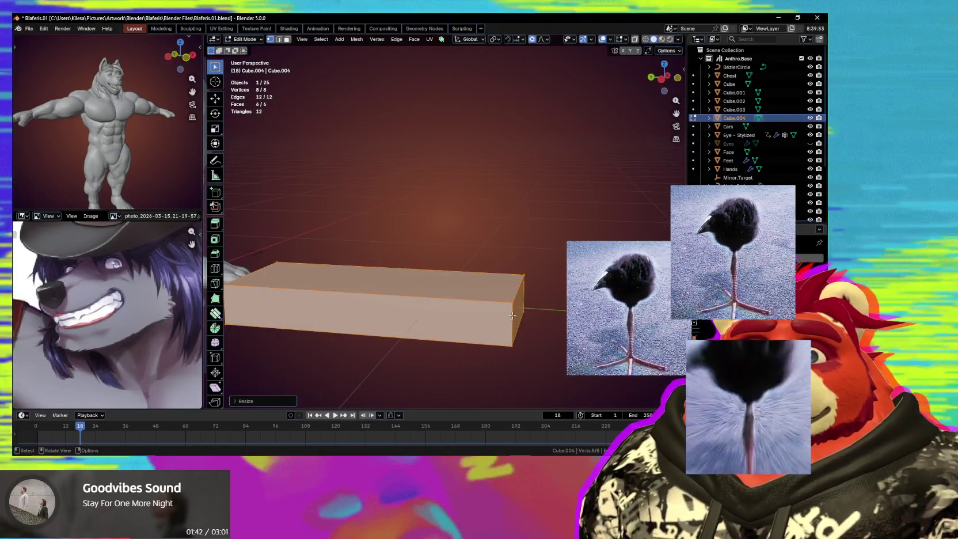
mouse_move(499, 298)
middle_mouse_down()
mouse_move(482, 312)
mouse_move(491, 276)
middle_mouse_up()
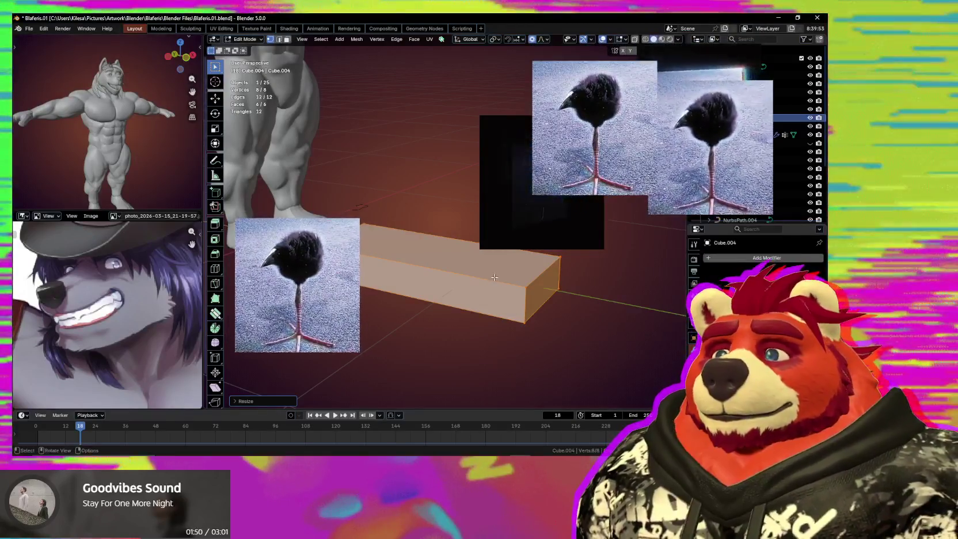
Step: Put the slab into Sculpt Mode and set a remesh voxel size
key("ctrl+Tab")
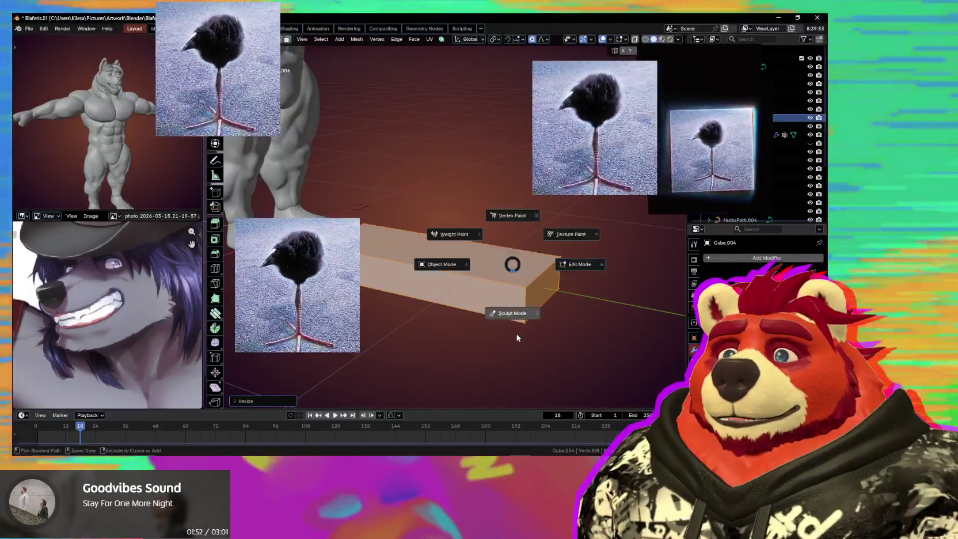
left_click(517, 333)
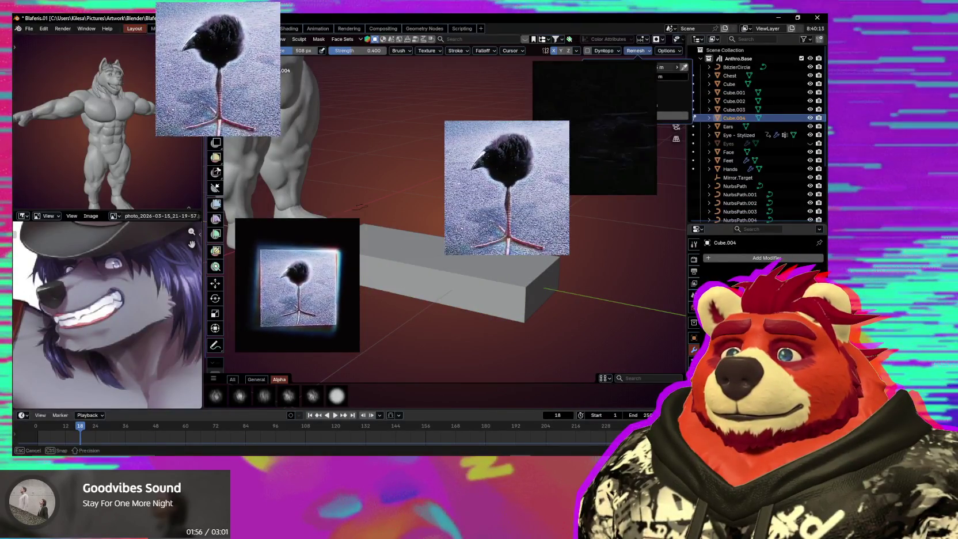
key("r")
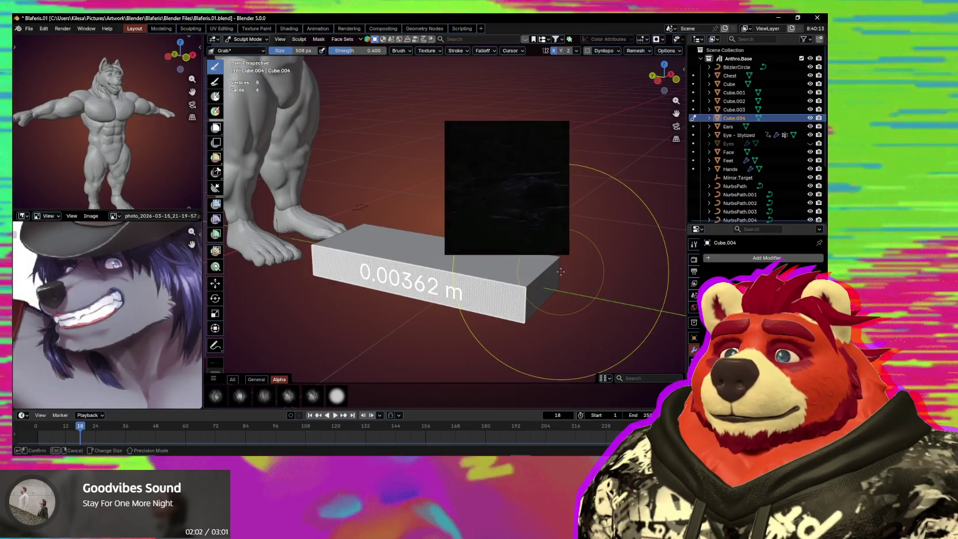
left_click(554, 272)
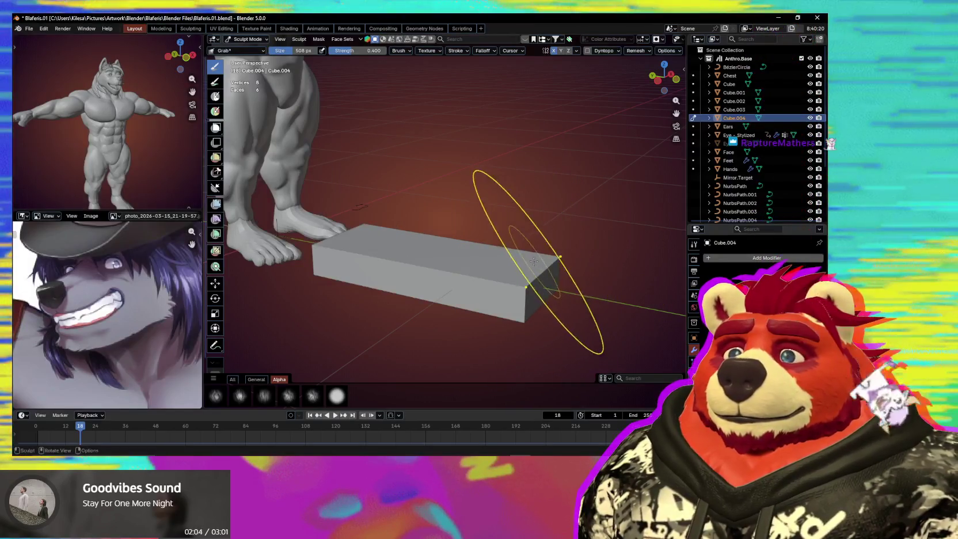
left_click(636, 51)
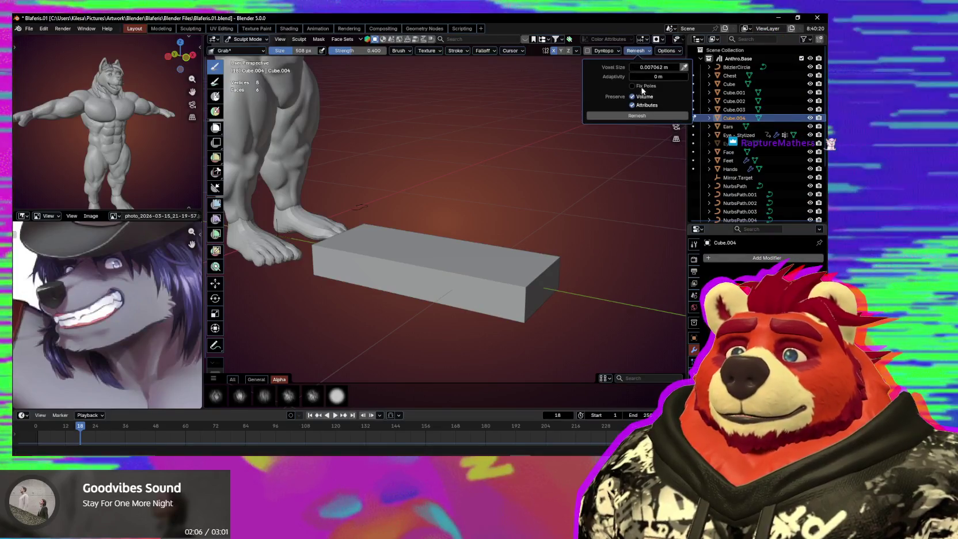
Step: Undo the first remesh, pick a new voxel size, and remesh the slab to 4,320 vertices
scroll(530, 277, "up", 2)
scroll(521, 257, "up", 2)
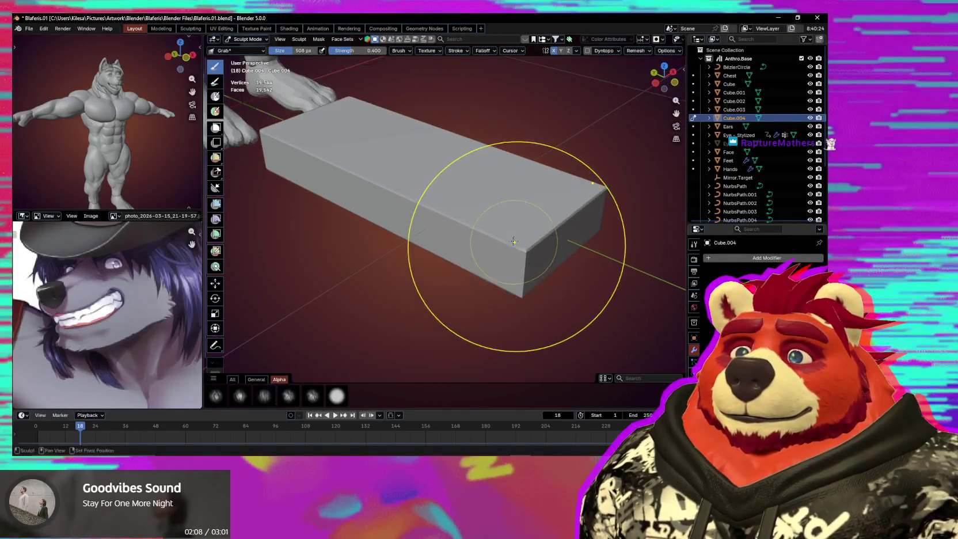
middle_click_drag(426, 221, 463, 222)
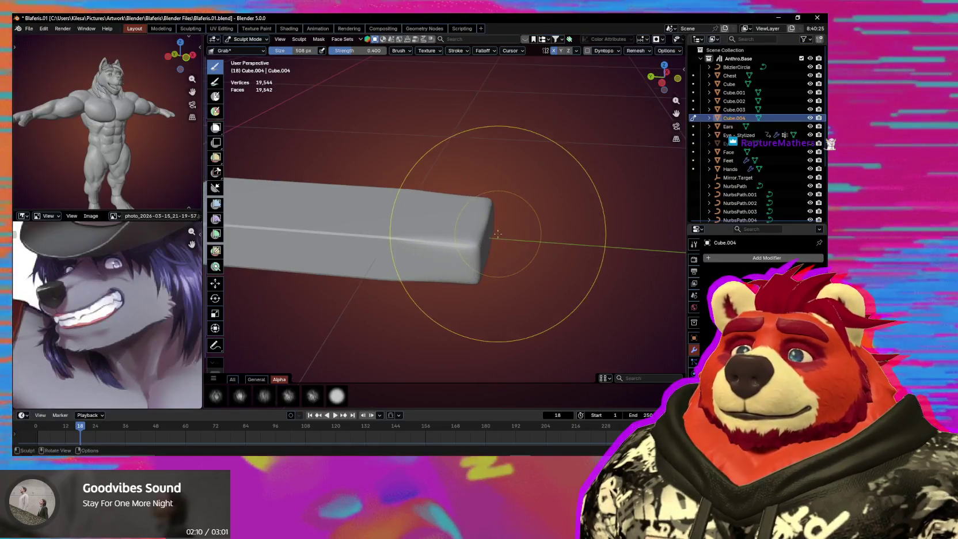
key("ctrl+z")
middle_click_drag(525, 259, 561, 148)
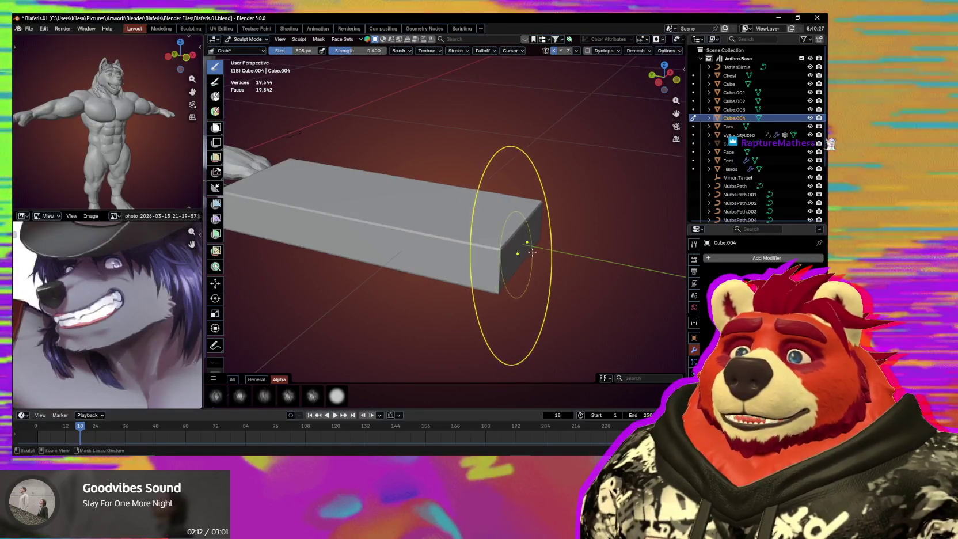
left_click(492, 181)
key("ctrl+r")
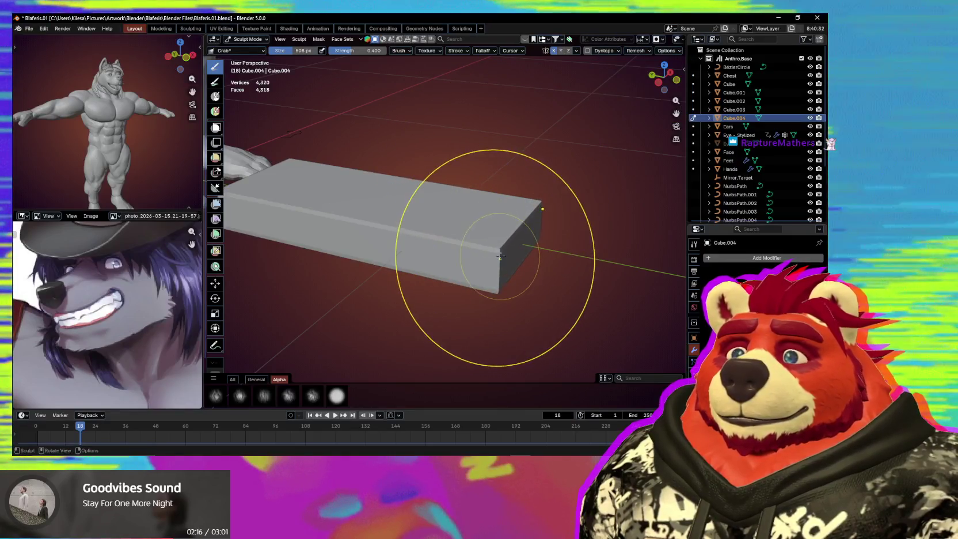
Step: Pull one end of the slab into a rounded, tapering tongue shape with the Grab brush
left_click_drag(481, 225, 481, 260)
middle_click_drag(481, 260, 451, 272)
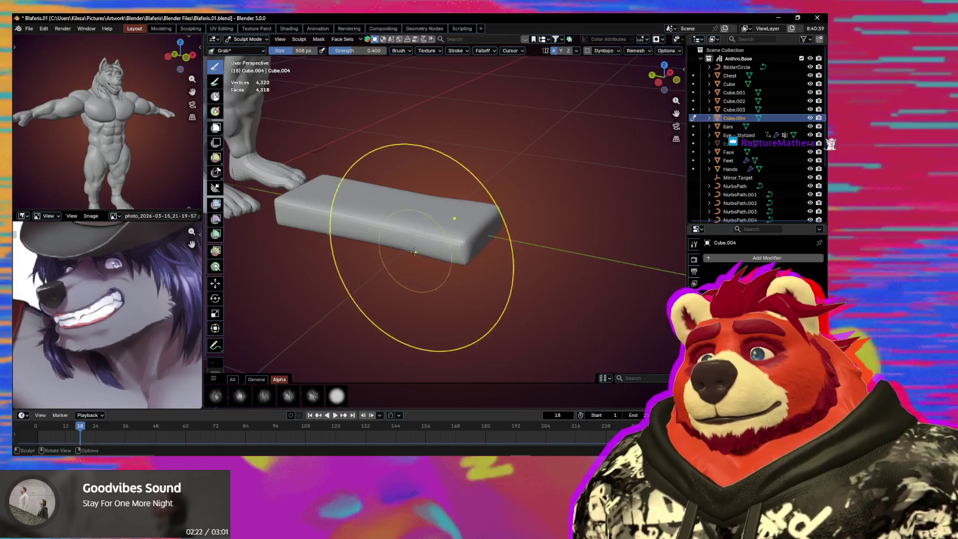
middle_click_drag(456, 257, 420, 263)
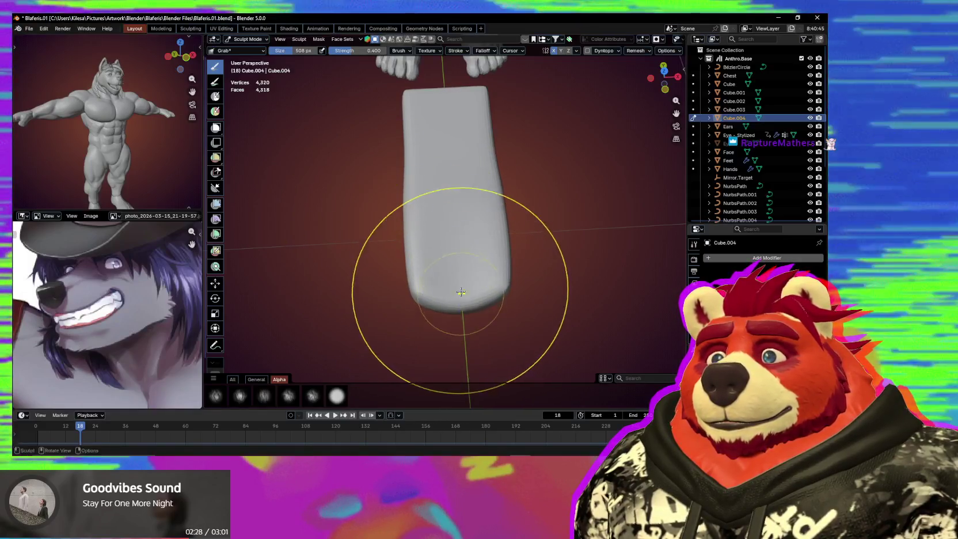
left_click_drag(449, 245, 410, 287)
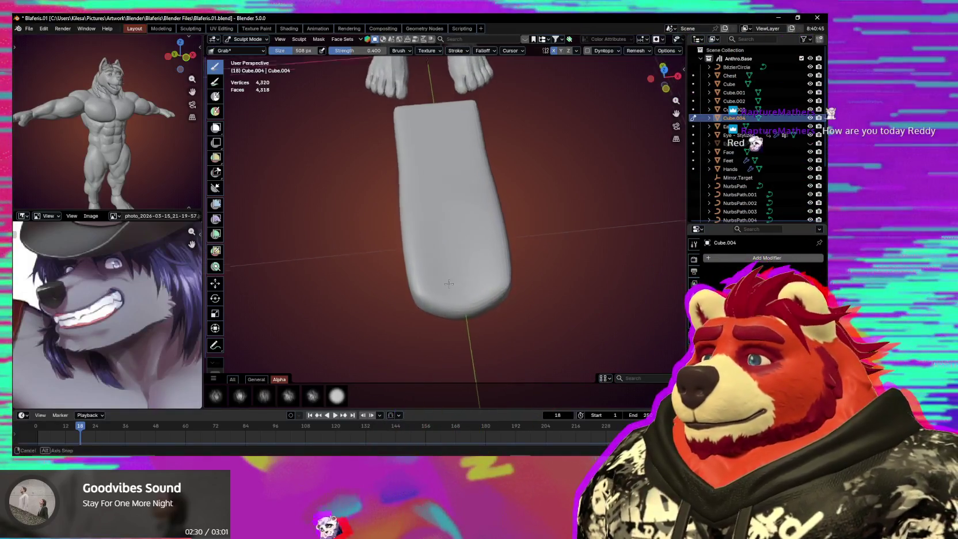